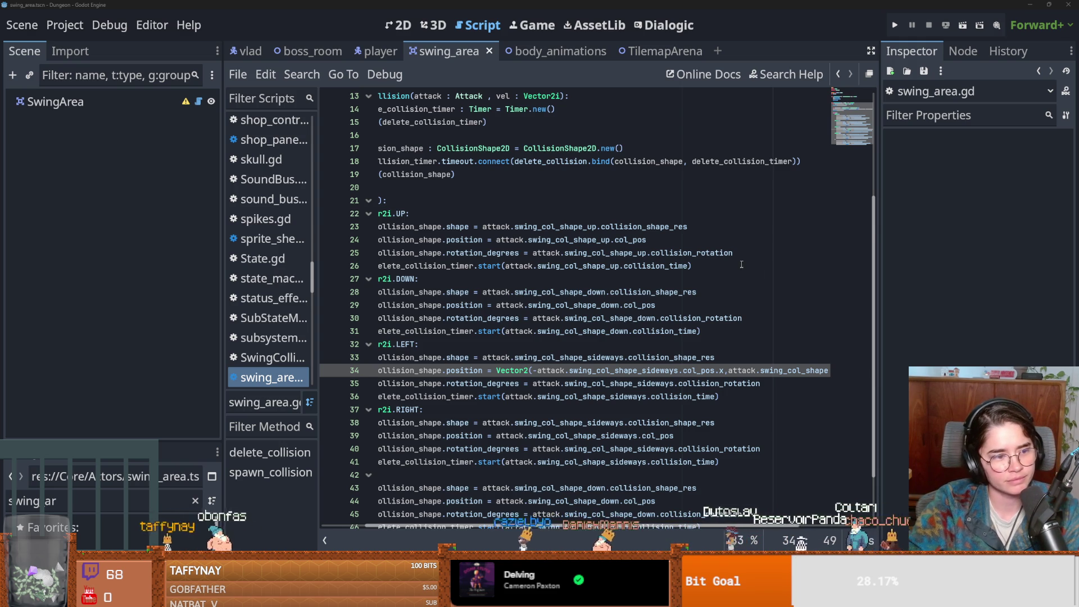
- Review the spawn_collision code around line 26 of swing_area.gd and save the script and scene
{"action": "left_click", "coordinate": [725, 263]}
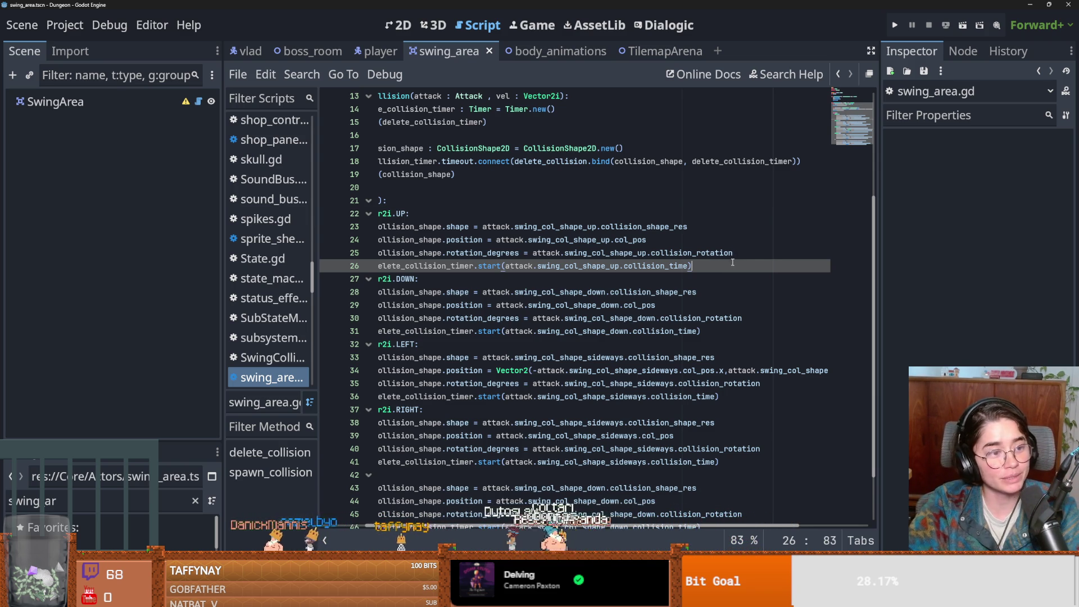
{"action": "scroll", "coordinate": [620, 318], "scroll_direction": "down", "scroll_amount": 1}
{"action": "key", "text": "ctrl+s"}
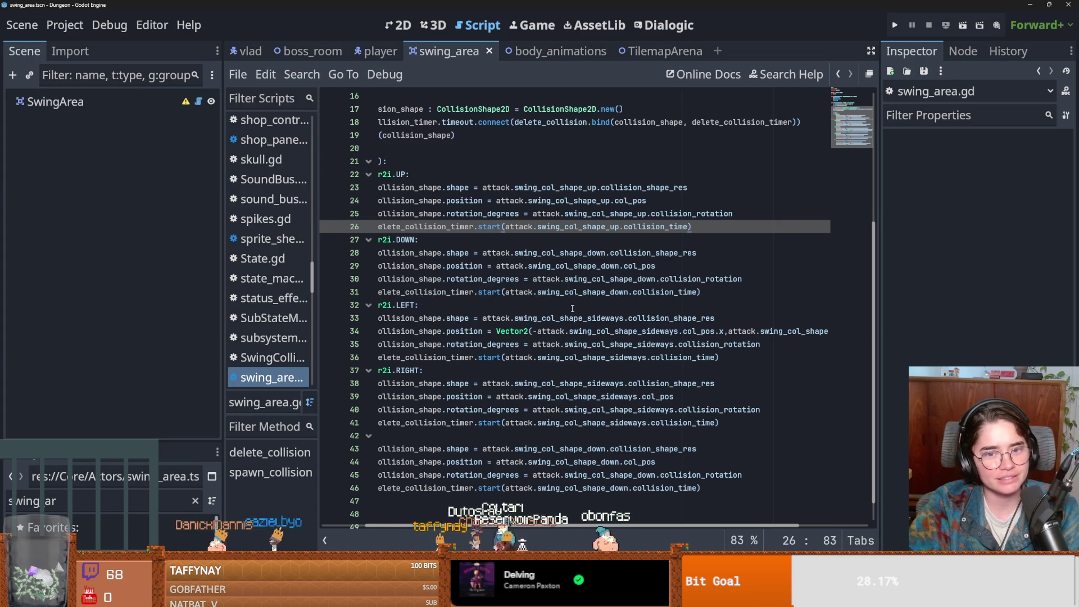
{"action": "scroll", "coordinate": [572, 307], "scroll_direction": "up", "scroll_amount": 2}
{"action": "scroll", "coordinate": [573, 307], "scroll_direction": "left", "scroll_amount": 3}
{"action": "scroll", "coordinate": [573, 307], "scroll_direction": "up", "scroll_amount": 1}
{"action": "key", "text": "ctrl+s"}
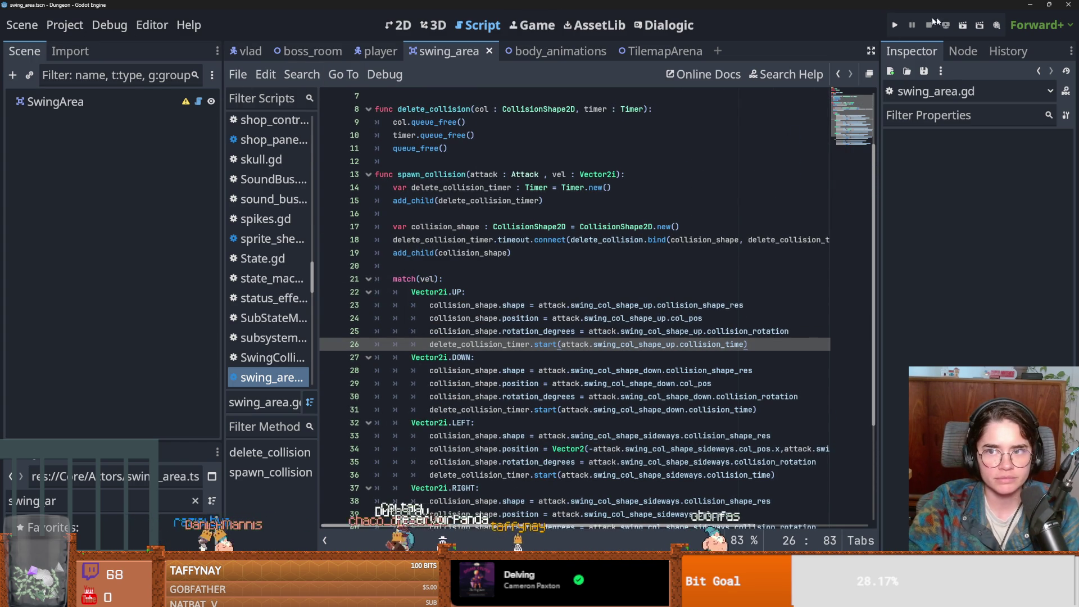
{"action": "left_click", "coordinate": [109, 24]}
- Run the Dungeon project and pick the Warrior on the character-select screen
{"action": "left_click", "coordinate": [110, 25]}
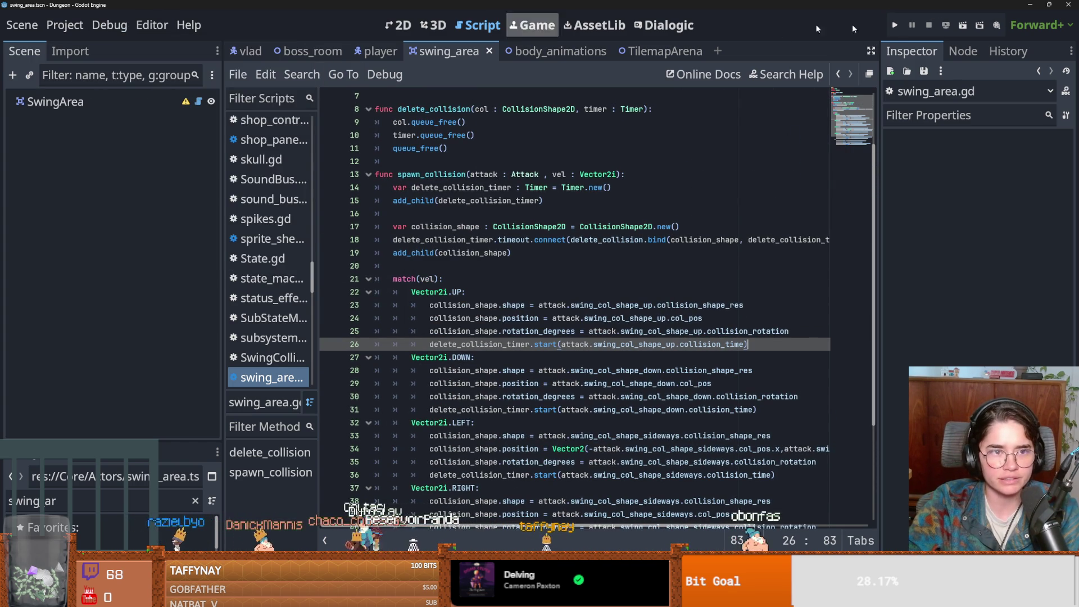
{"action": "left_click", "coordinate": [895, 25]}
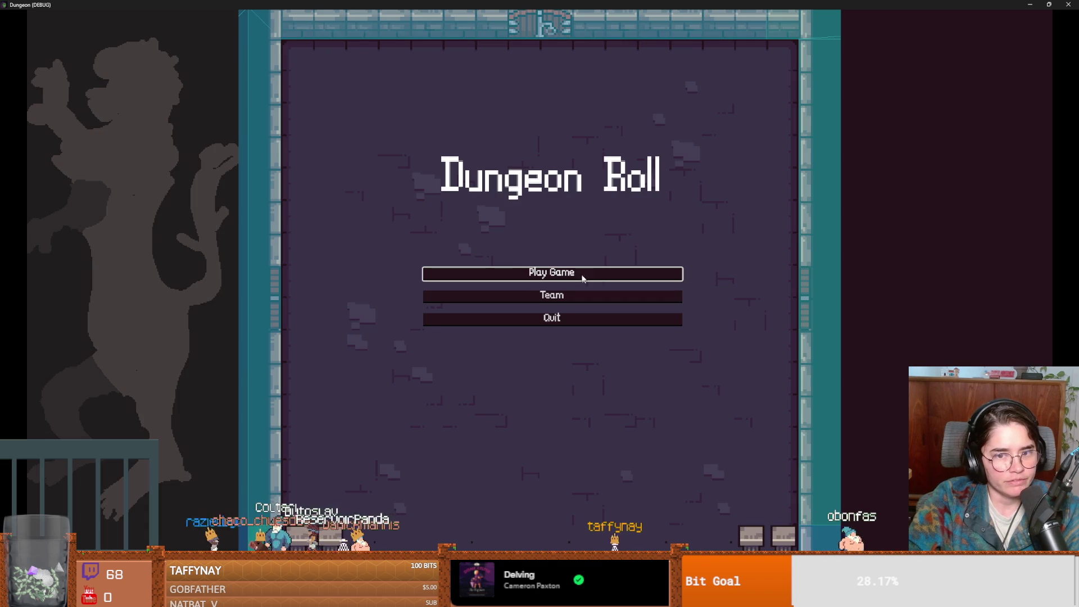
{"action": "left_click", "coordinate": [583, 278]}
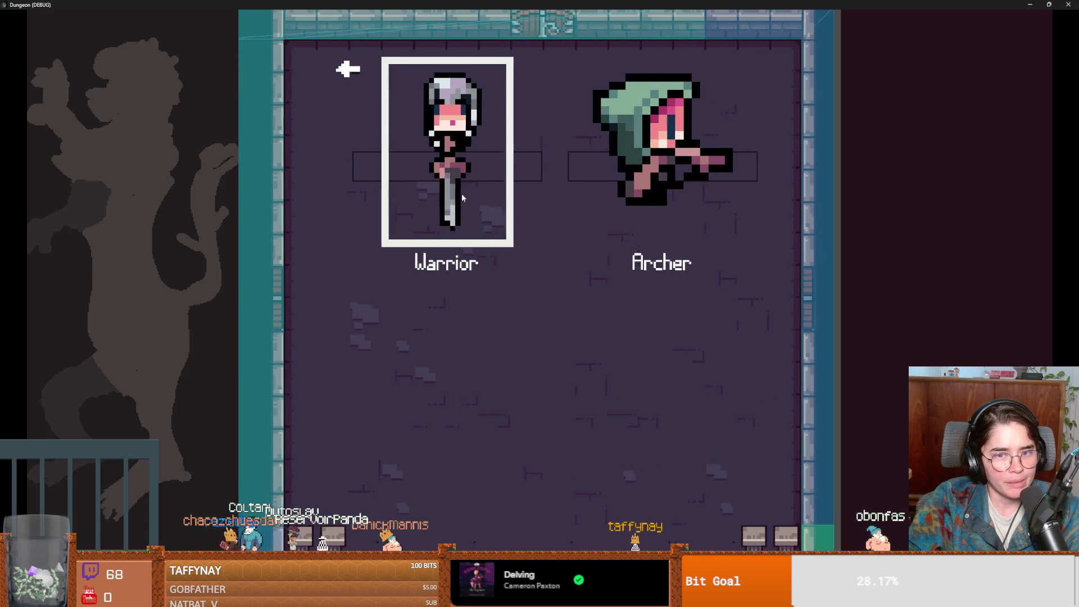
{"action": "left_click", "coordinate": [464, 207]}
- Walk the Warrior around the room with WASD and slash the sword to the right twice
{"action": "key", "text": "a"}
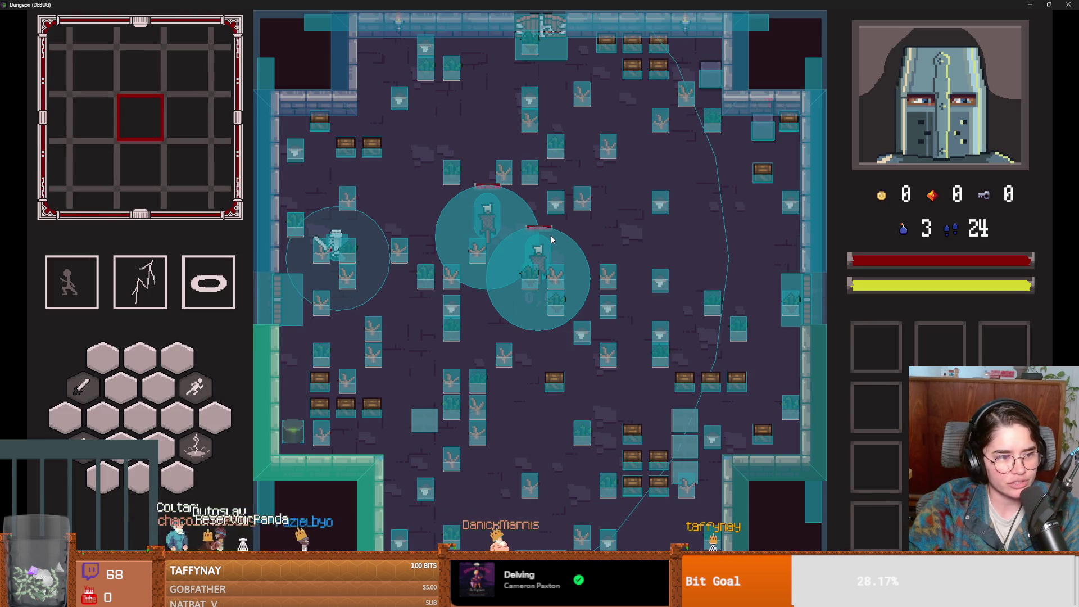
{"action": "key", "text": "w"}
{"action": "key", "text": "d"}
{"action": "key", "text": "w"}
{"action": "key", "text": "d"}
{"action": "key", "text": "d"}
{"action": "key", "text": "a"}
{"action": "key", "text": "s"}
{"action": "key", "text": "d"}
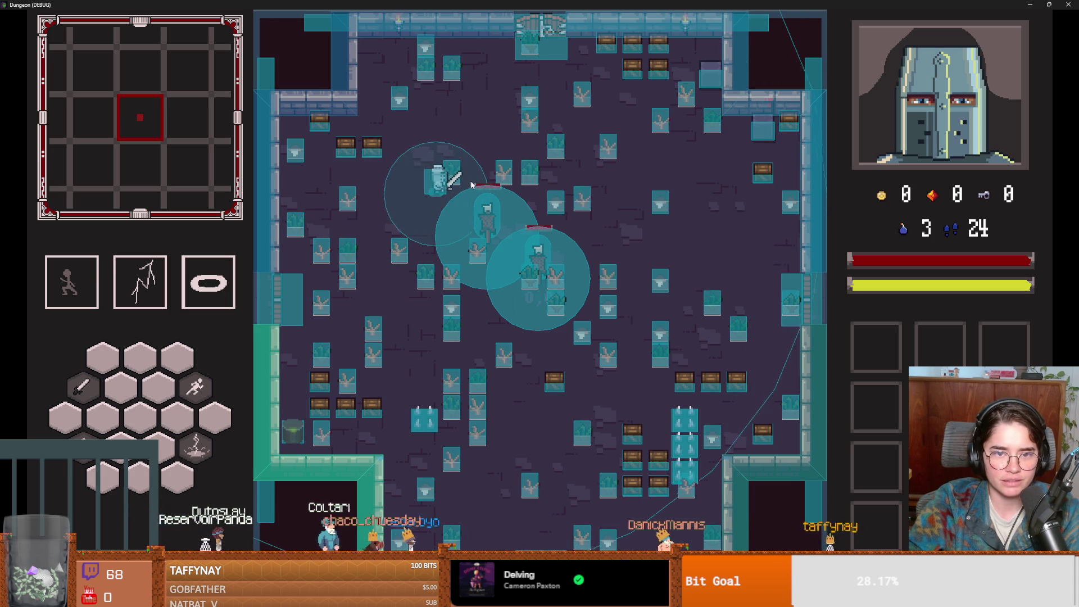
{"action": "left_click", "coordinate": [558, 188]}
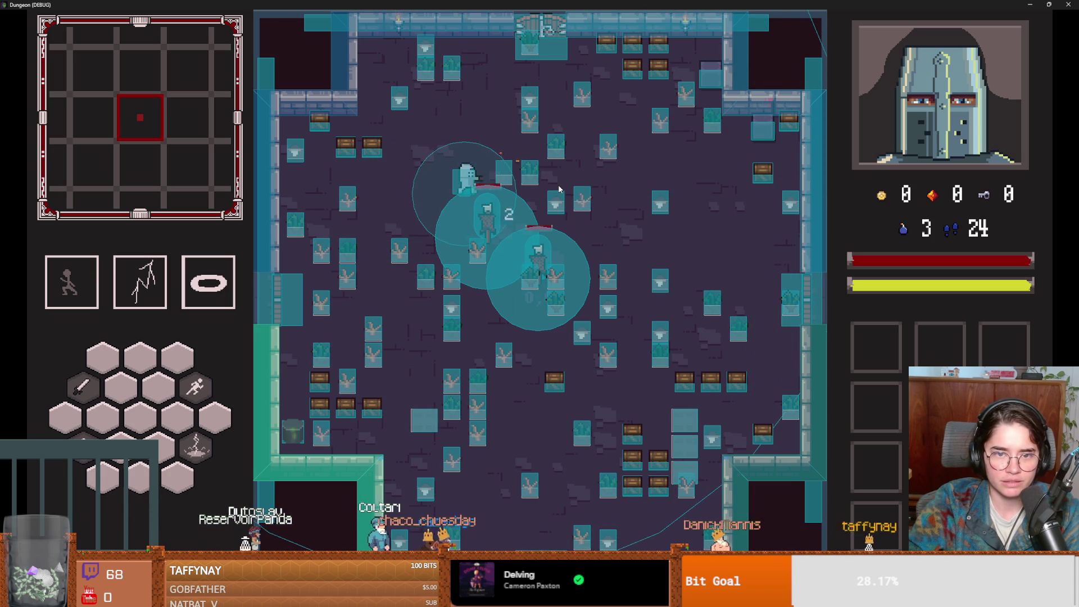
{"action": "key", "text": "a"}
{"action": "key", "text": "d"}
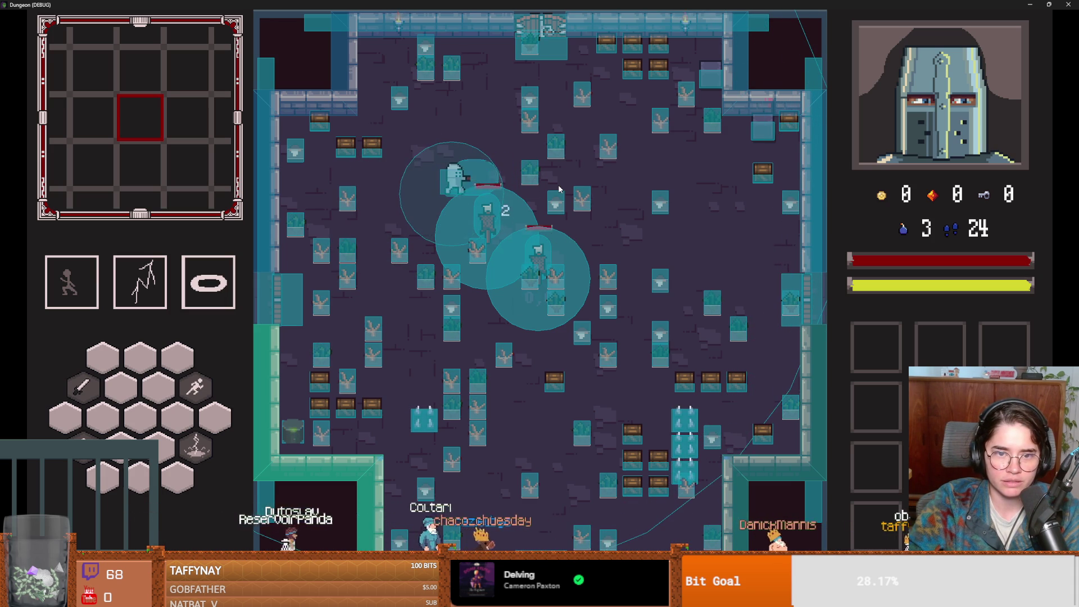
{"action": "left_click", "coordinate": [559, 189]}
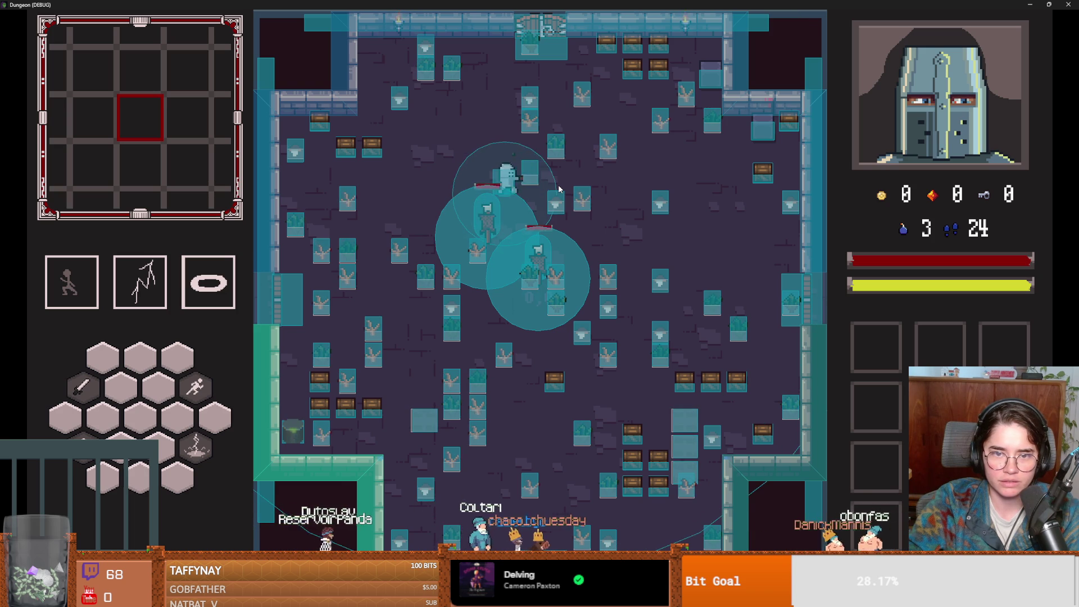
- Keep moving and swing the sword downward, toward the upper left and down to test each direction
{"action": "key", "text": "a"}
{"action": "key", "text": "w"}
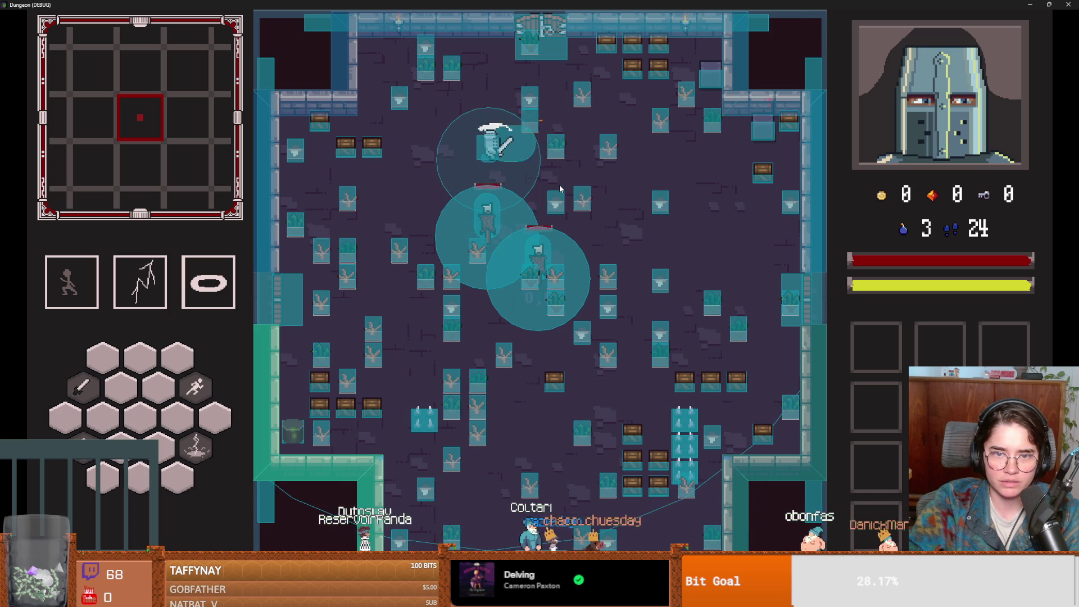
{"action": "key", "text": "a"}
{"action": "key", "text": "d"}
{"action": "left_click", "coordinate": [576, 186]}
{"action": "key", "text": "a"}
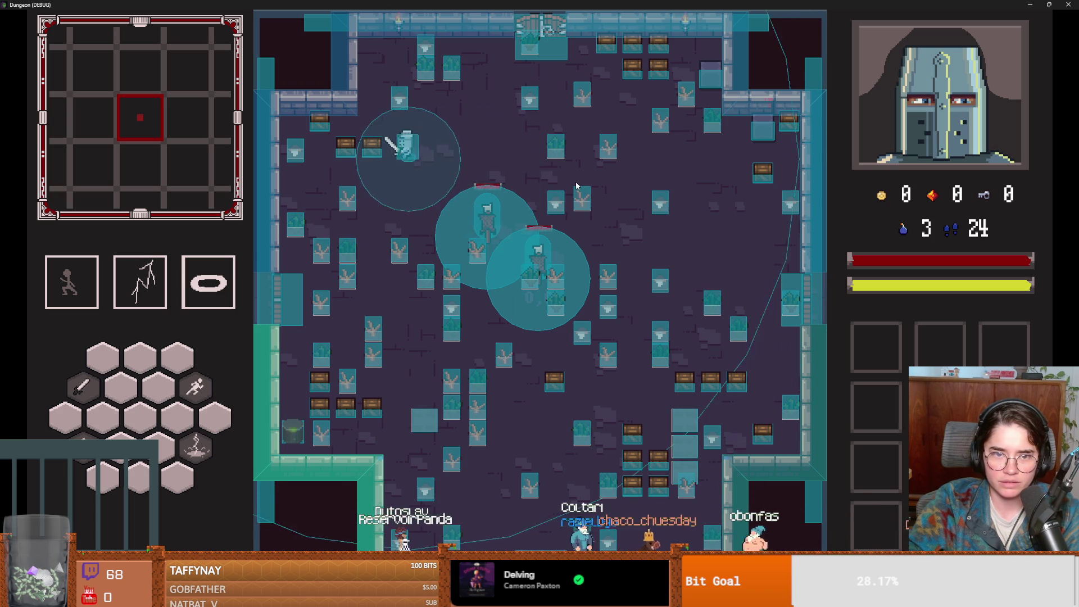
{"action": "left_click", "coordinate": [326, 162]}
{"action": "key", "text": "s"}
{"action": "key", "text": "s"}
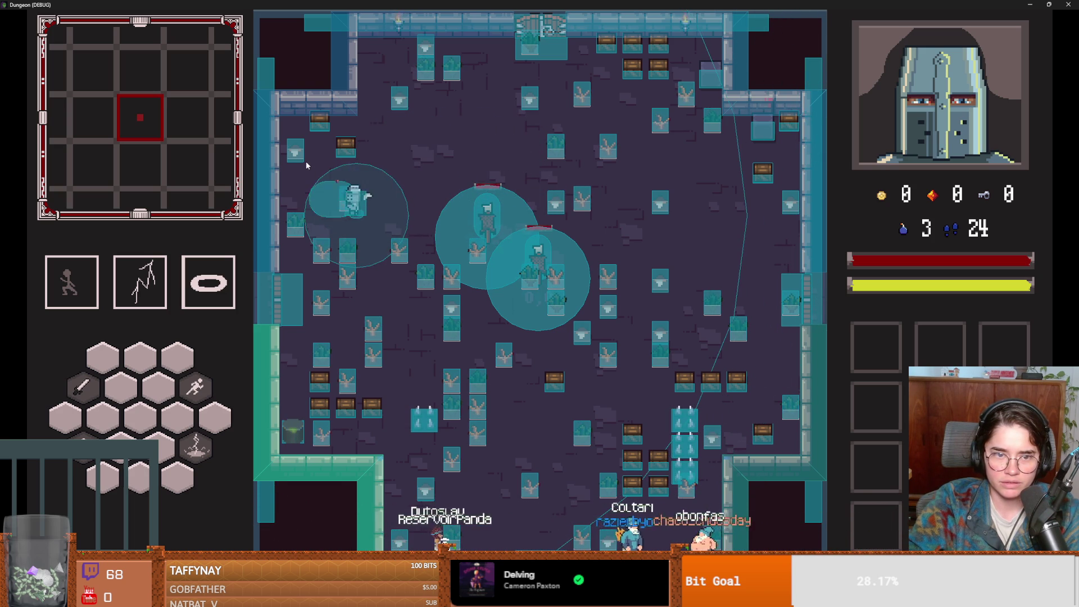
{"action": "left_click", "coordinate": [341, 319]}
{"action": "key", "text": "s"}
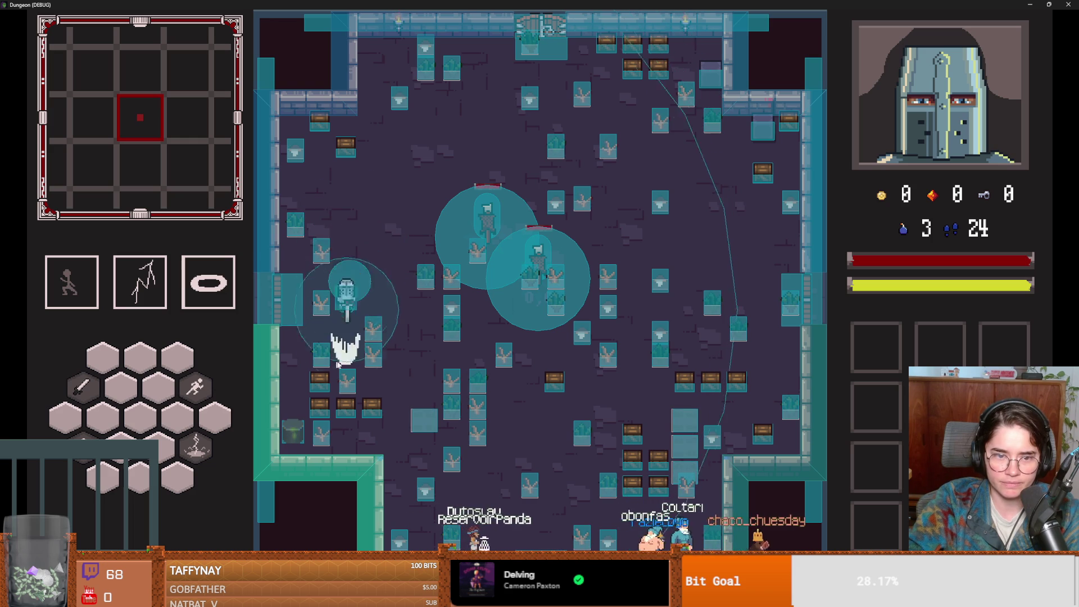
{"action": "key", "text": "d"}
{"action": "left_click", "coordinate": [393, 313]}
{"action": "key", "text": "w"}
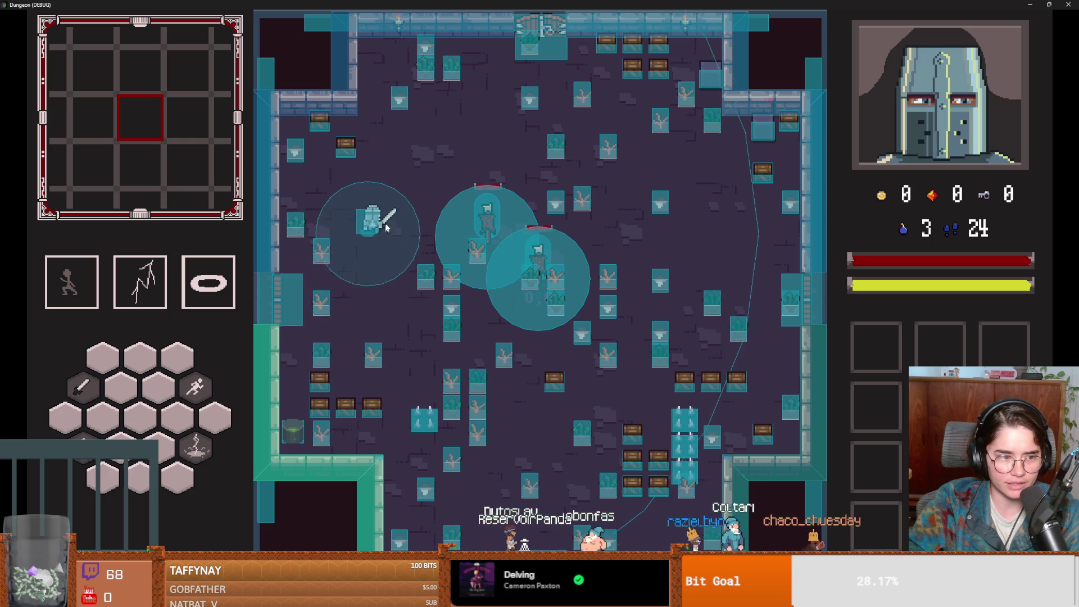
{"action": "key", "text": "d"}
{"action": "left_click", "coordinate": [424, 212]}
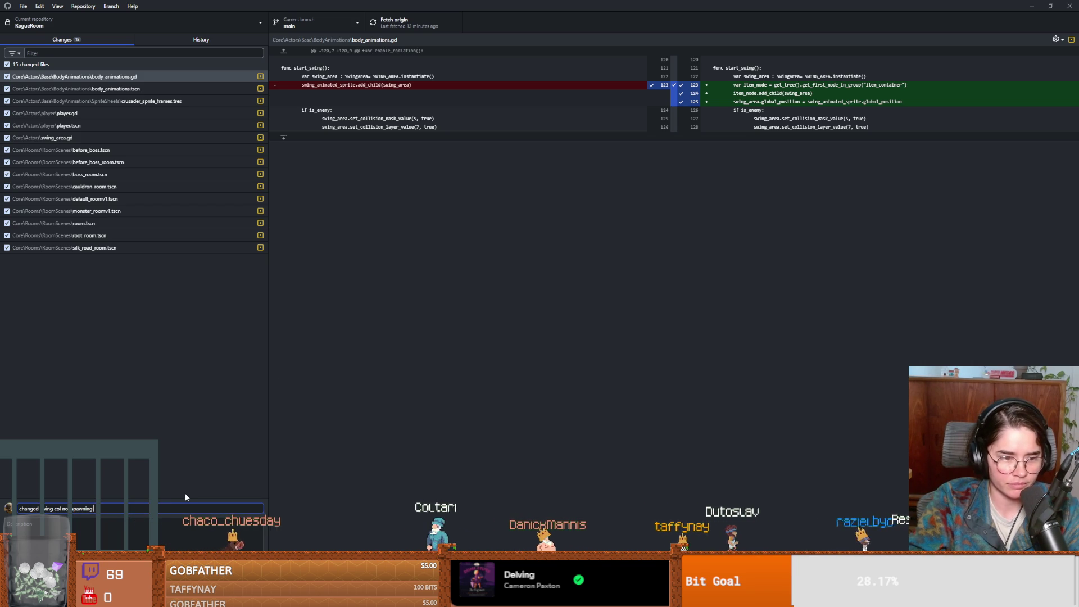
- Commit the 15 changed files with a summary ending 'on play but on item container' and push to origin
{"action": "type", "text": "on pl"}
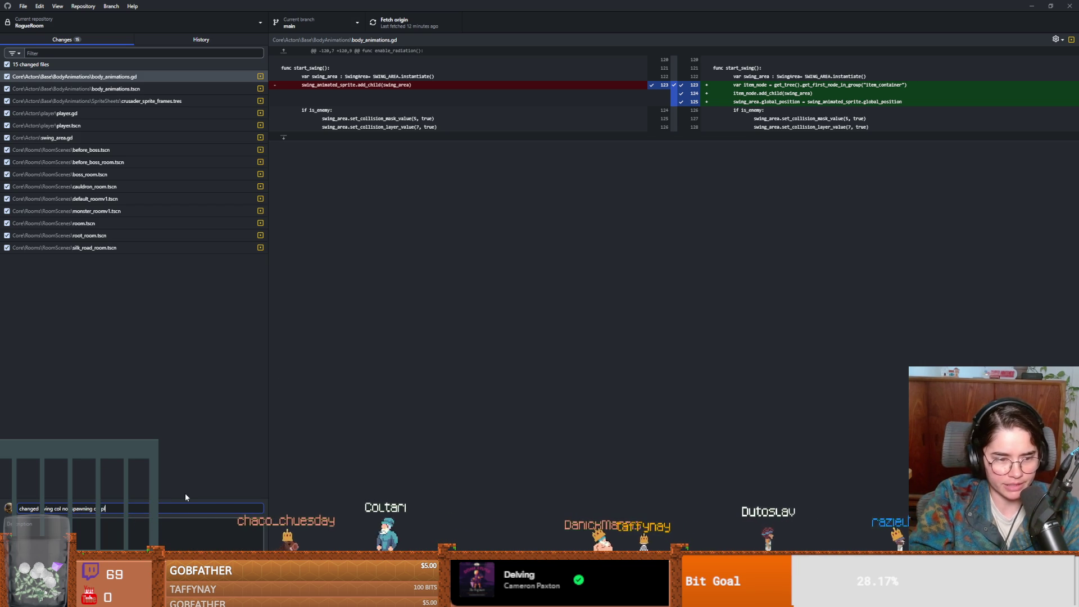
{"action": "type", "text": "ay but on it"}
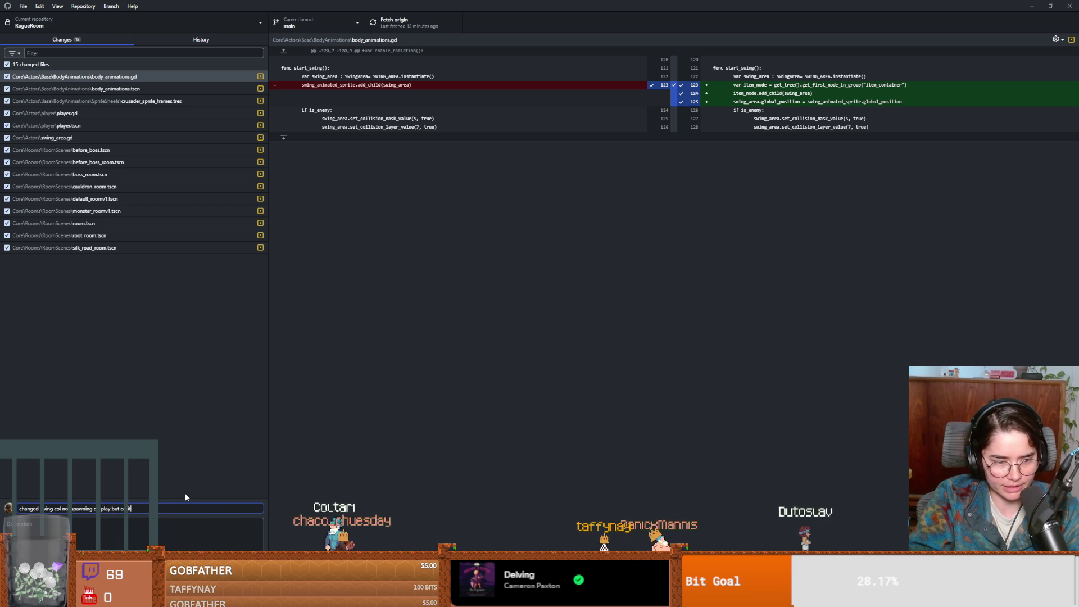
{"action": "type", "text": "em container"}
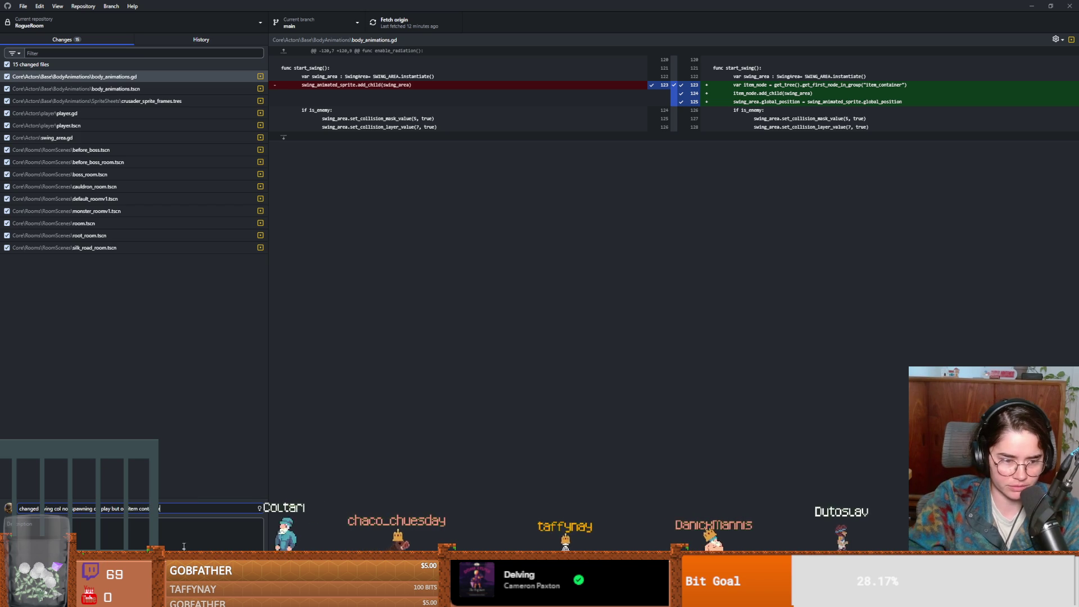
{"action": "left_click", "coordinate": [207, 538]}
{"action": "key", "text": "ctrl+Return"}
{"action": "left_click", "coordinate": [405, 21]}
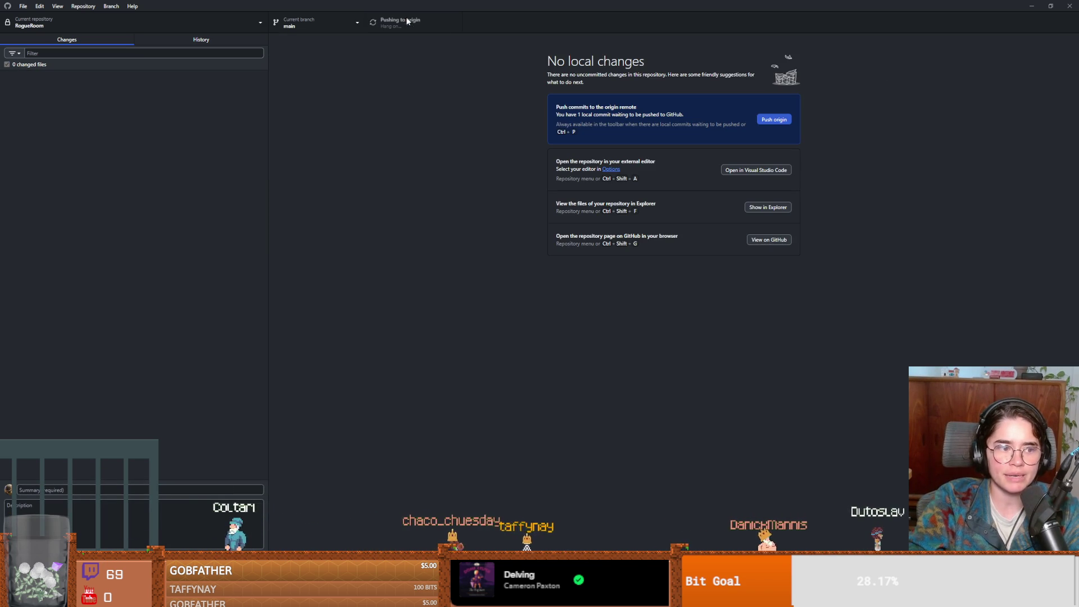
{"action": "key", "text": "alt+Tab"}
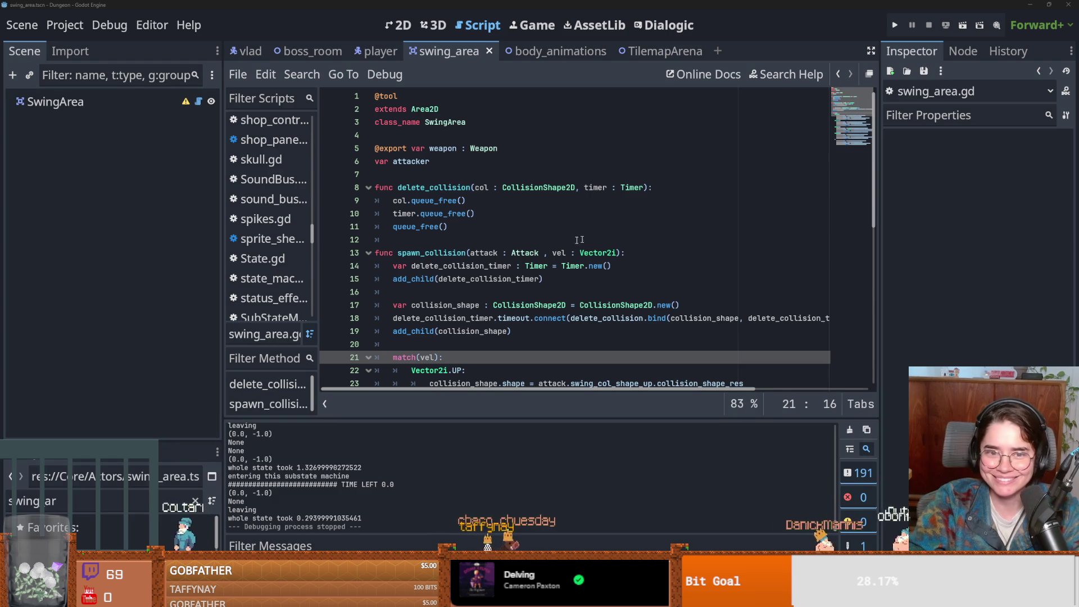
- Put the caret back in the swing_area.gd script and save the scene with Ctrl+S
{"action": "left_click", "coordinate": [547, 240]}
{"action": "key", "text": "ctrl+s"}
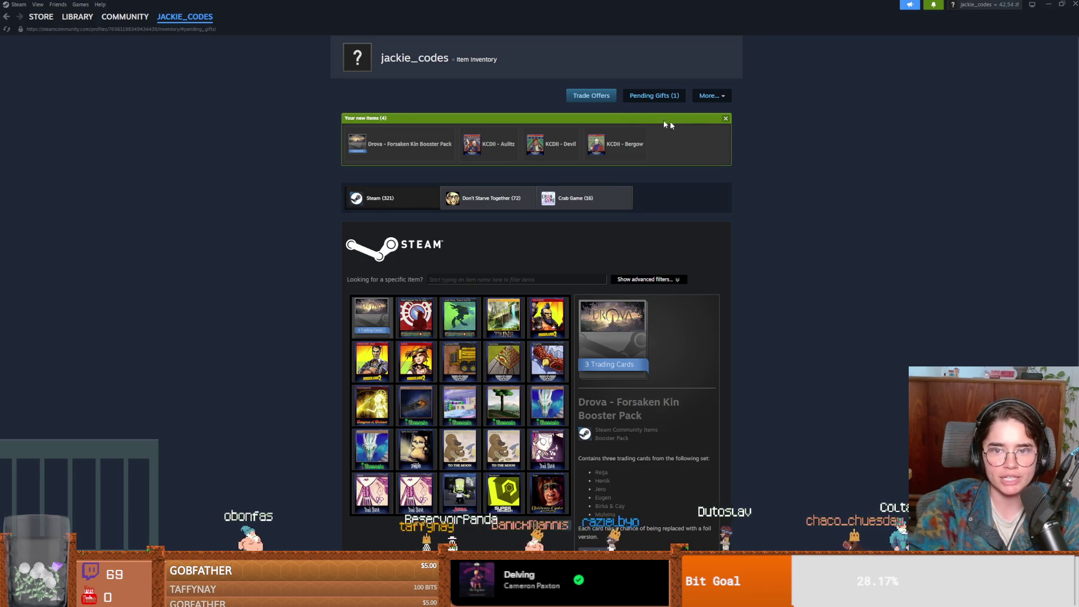
- Accept the pending ART IS RIFLE gift, add it to the library, and go to the Library
{"action": "left_click", "coordinate": [647, 96]}
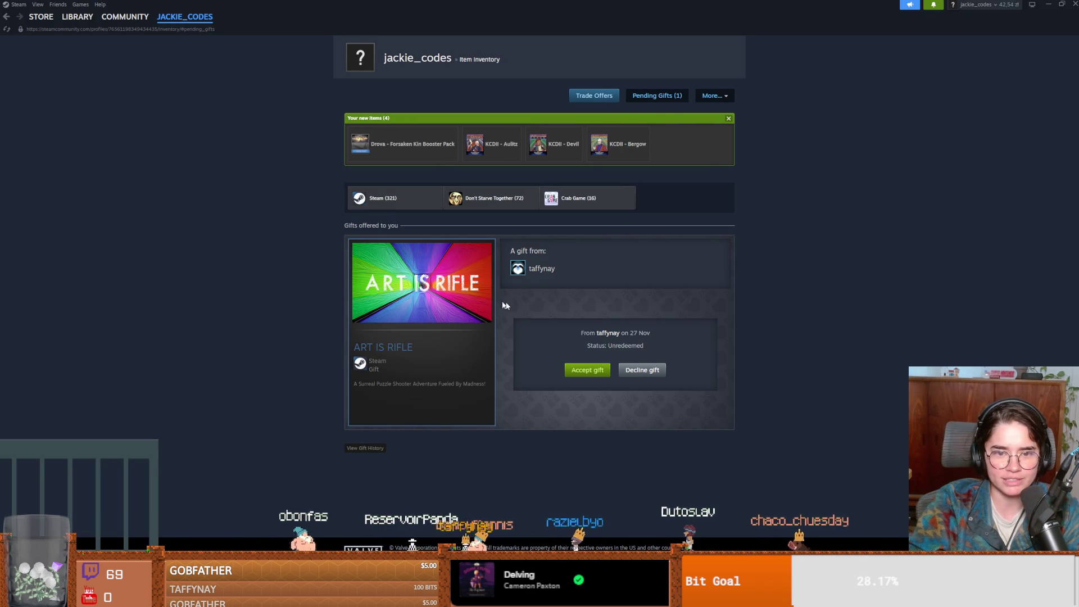
{"action": "left_click_drag", "start_coordinate": [378, 384], "coordinate": [502, 397]}
{"action": "left_click", "coordinate": [551, 398]}
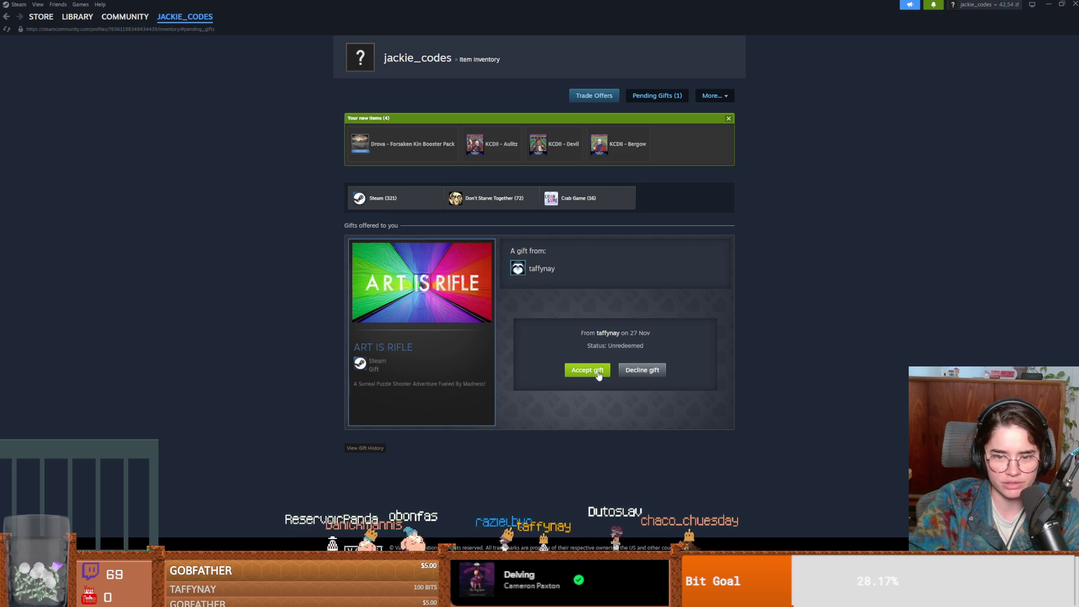
{"action": "left_click", "coordinate": [596, 376]}
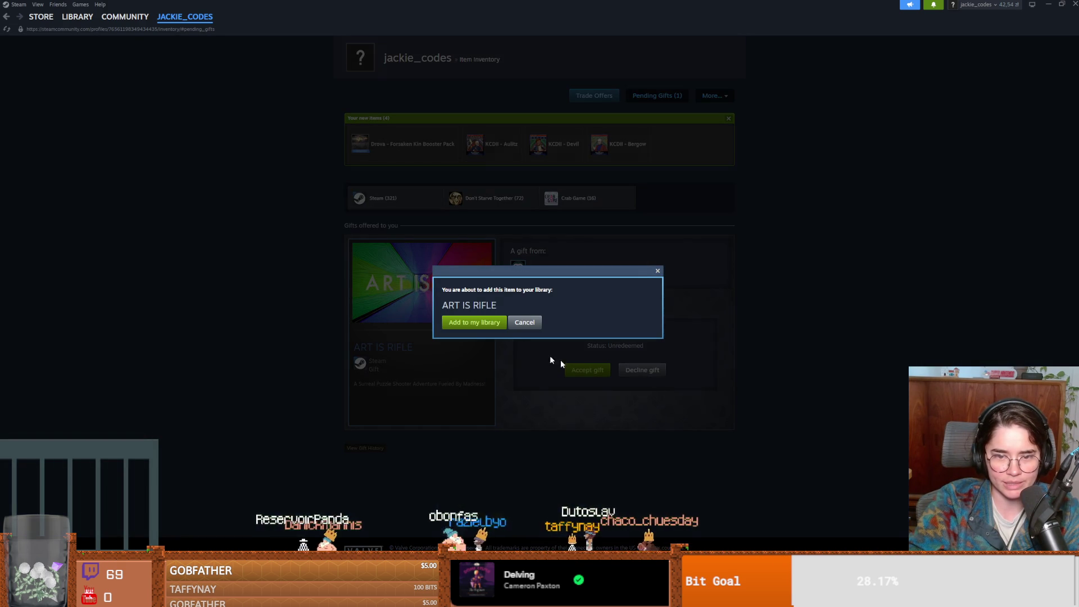
{"action": "left_click", "coordinate": [497, 328]}
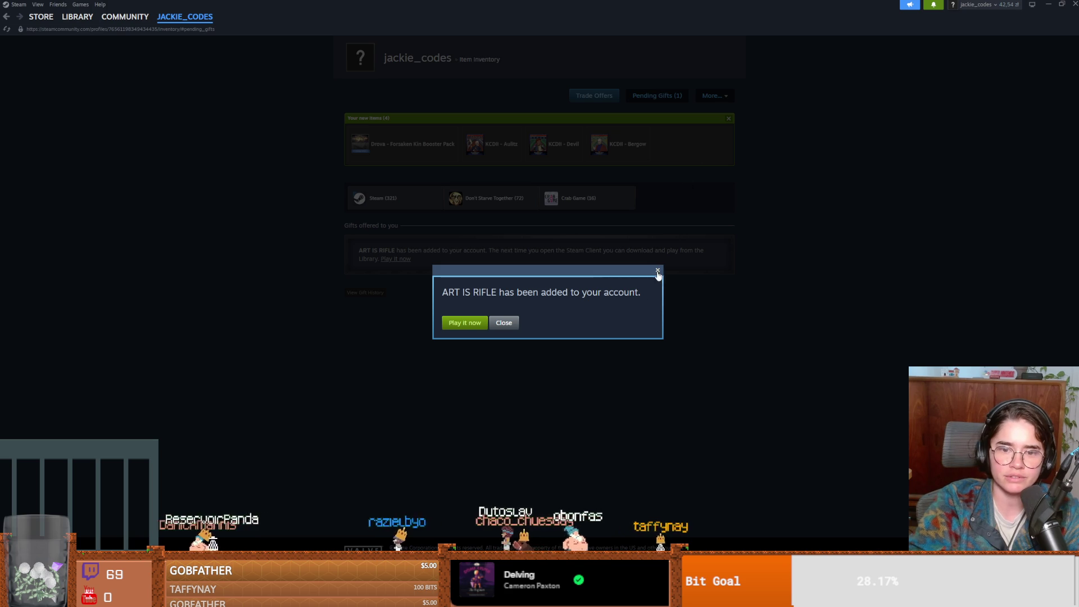
{"action": "left_click", "coordinate": [497, 327]}
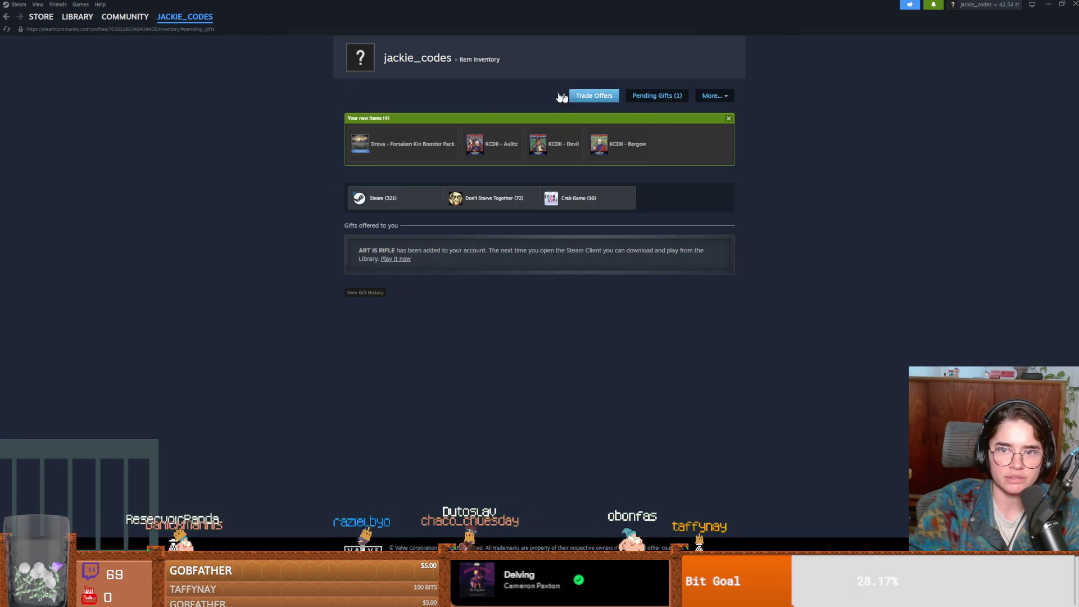
{"action": "left_click", "coordinate": [68, 20]}
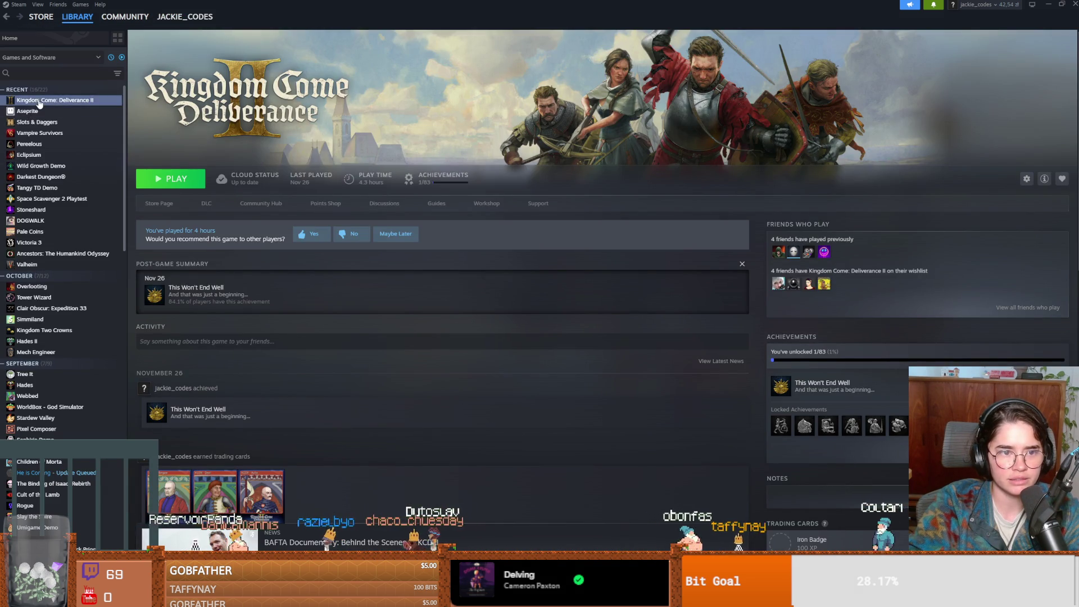
- Search the Store for 'art is r', open the ART IS RIFLE page and start its gameplay trailer
{"action": "left_click", "coordinate": [41, 16]}
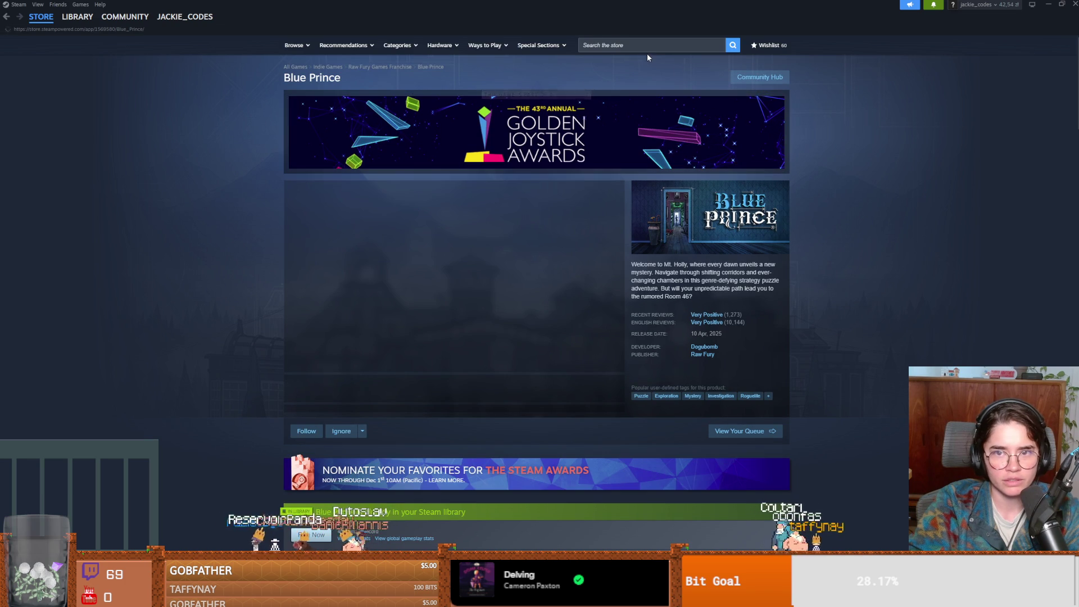
{"action": "left_click", "coordinate": [649, 48]}
{"action": "type", "text": "art is "}
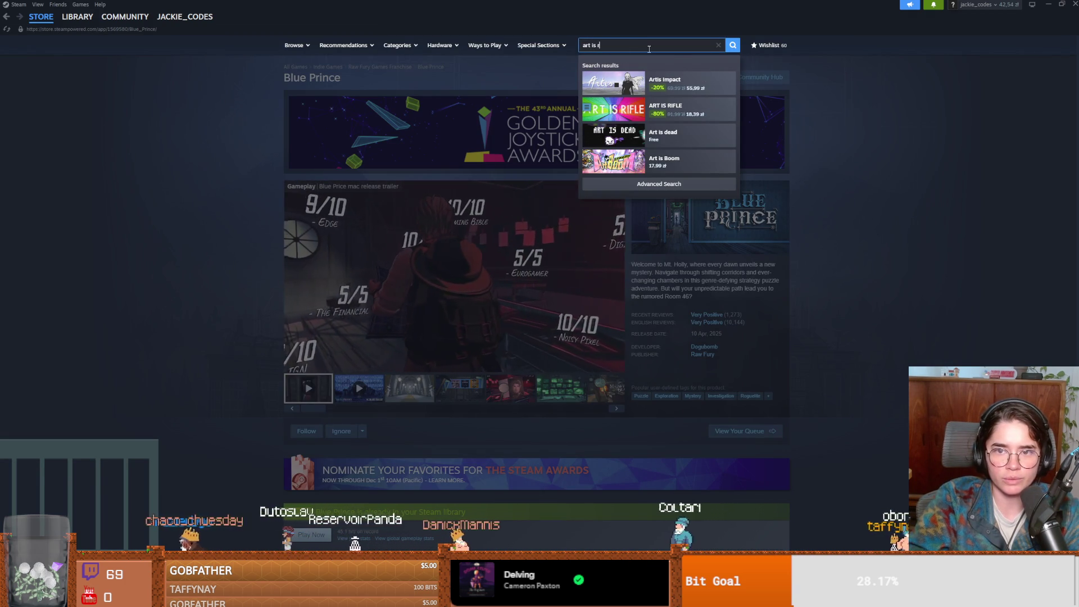
{"action": "type", "text": "r"}
{"action": "left_click", "coordinate": [655, 85]}
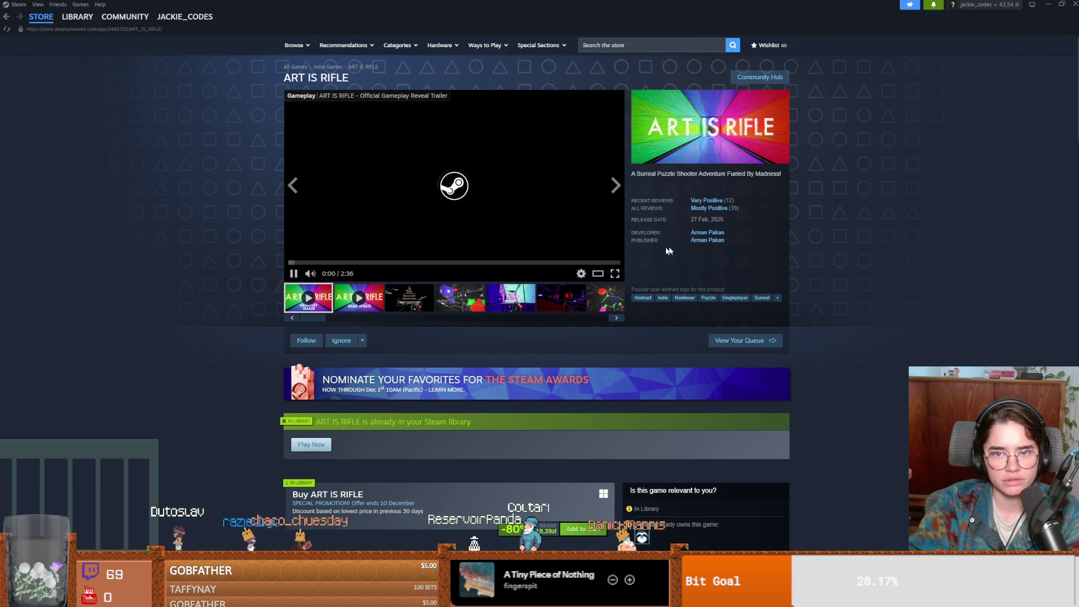
{"action": "left_click", "coordinate": [614, 274]}
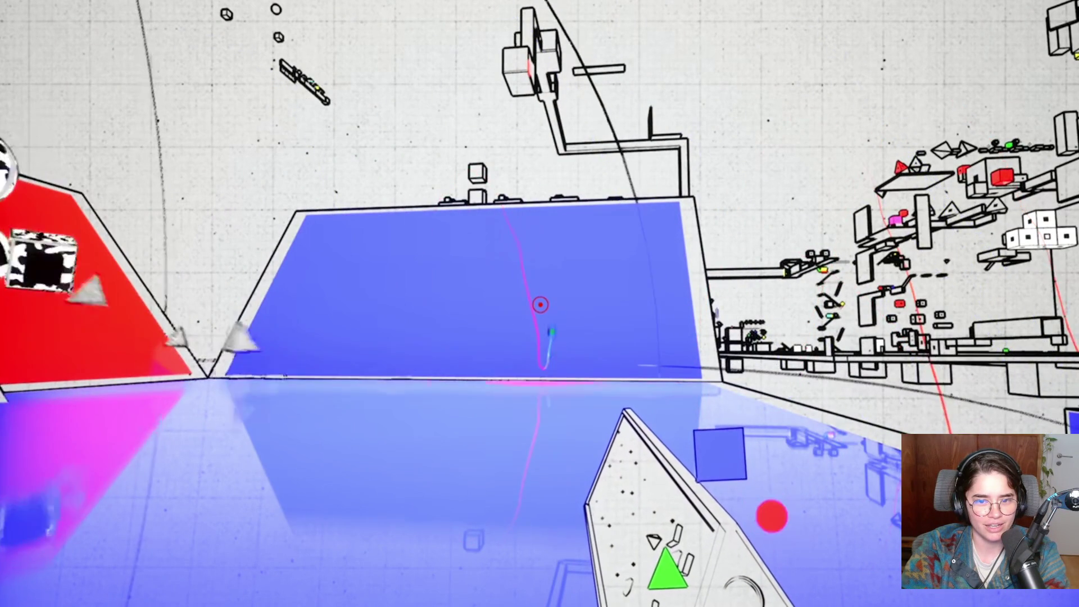
- Watch the ART IS RIFLE trailer in fullscreen up to about 2:14 of 2:36
{"action": "mouse_move", "coordinate": [404, 440]}
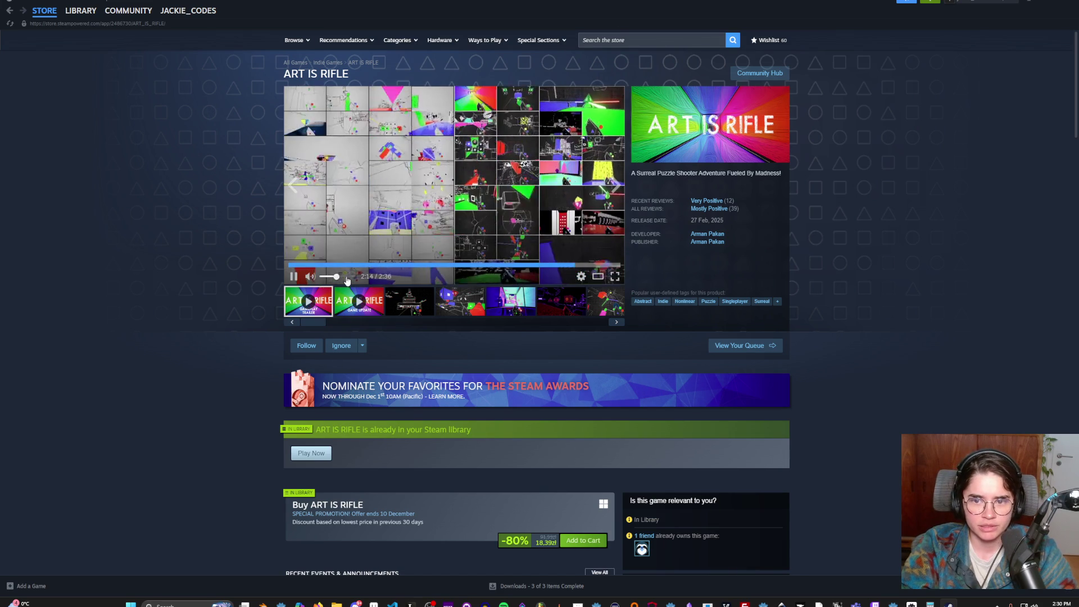
- Pause the trailer, browse the developer's store page, then go back to ART IS RIFLE
{"action": "left_click", "coordinate": [562, 247]}
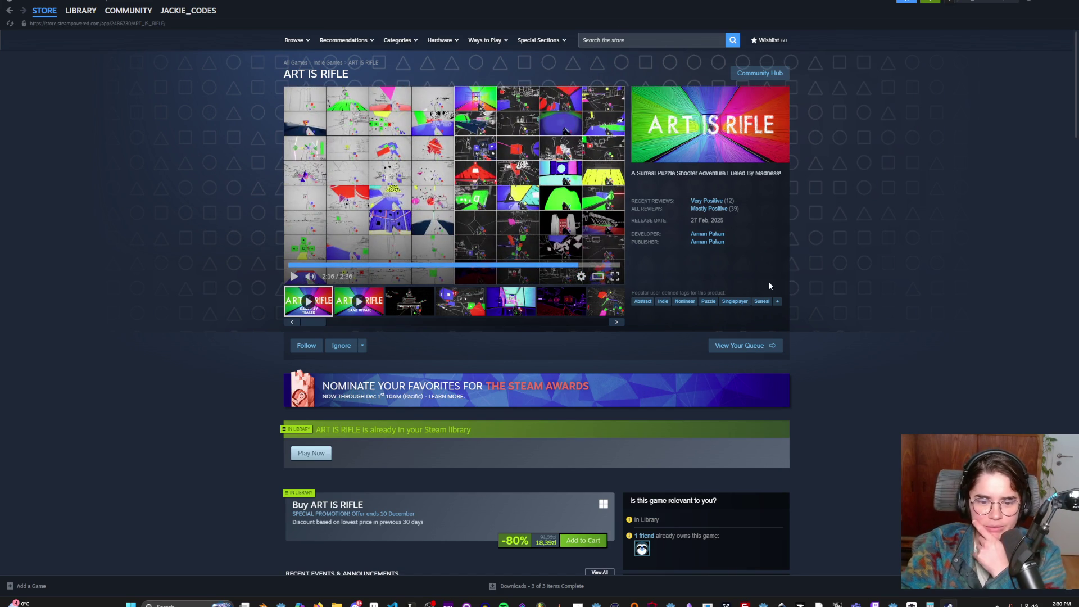
{"action": "mouse_move", "coordinate": [754, 212]}
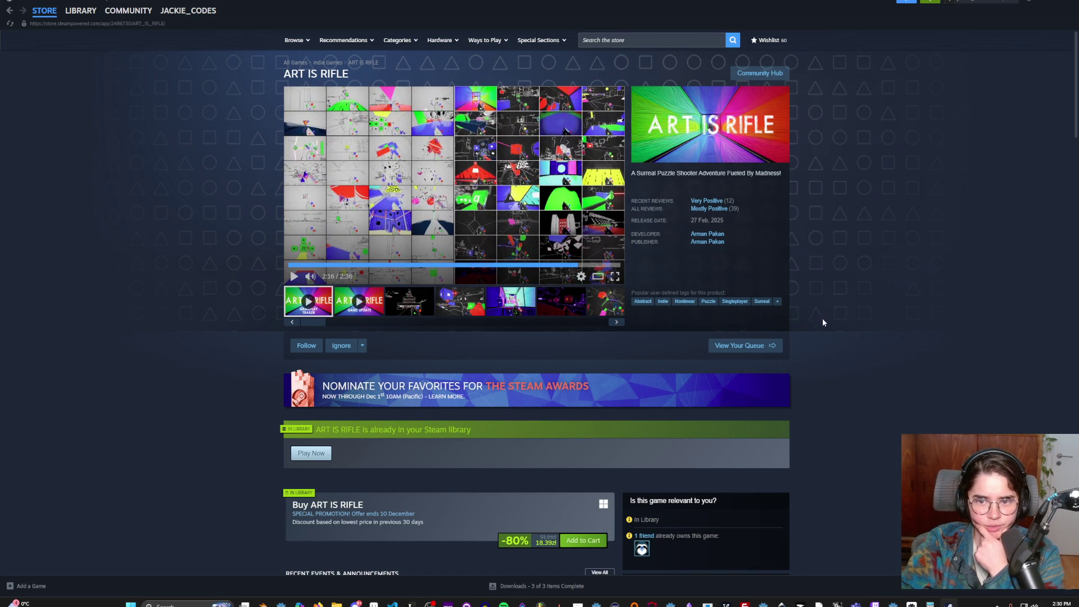
{"action": "left_click", "coordinate": [693, 233]}
{"action": "scroll", "coordinate": [219, 264], "scroll_direction": "down", "scroll_amount": 3}
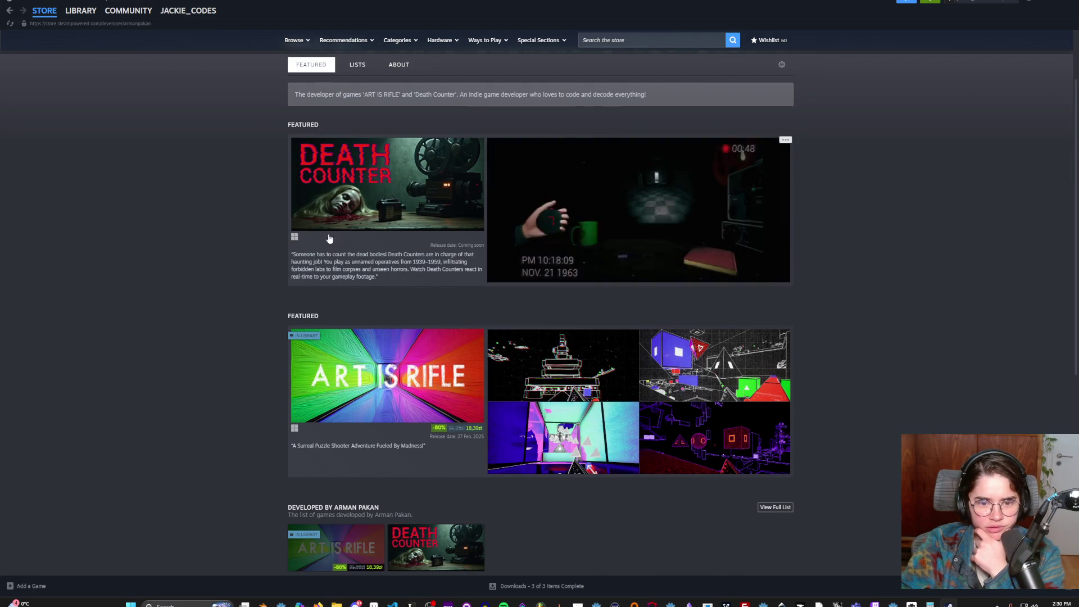
{"action": "scroll", "coordinate": [245, 278], "scroll_direction": "down", "scroll_amount": 4}
{"action": "scroll", "coordinate": [247, 251], "scroll_direction": "up", "scroll_amount": 1}
{"action": "scroll", "coordinate": [247, 251], "scroll_direction": "up", "scroll_amount": 2}
{"action": "mouse_move", "coordinate": [40, 16]}
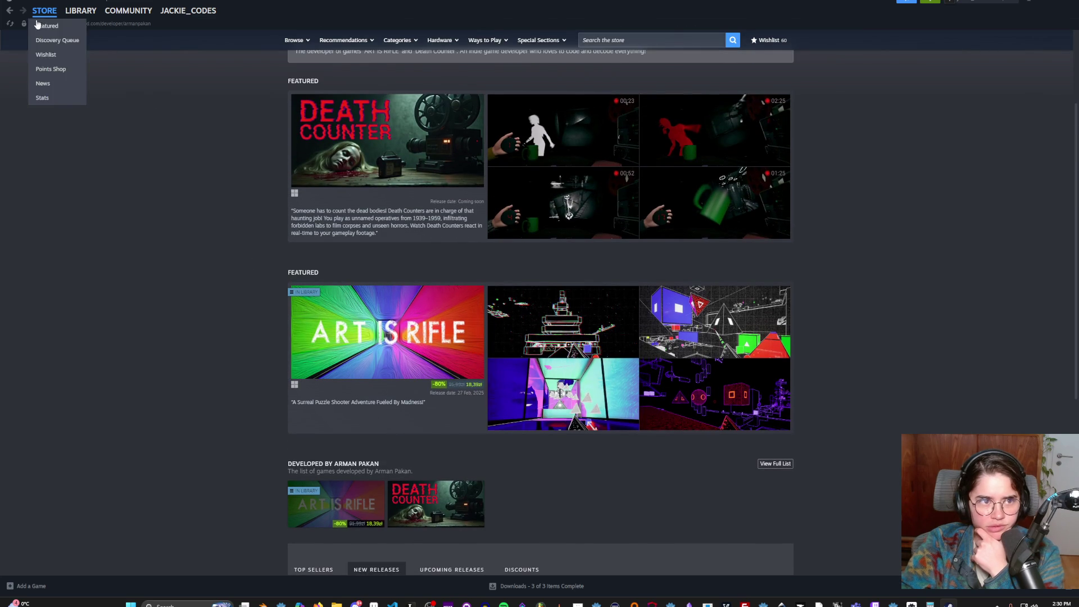
{"action": "left_click", "coordinate": [10, 12]}
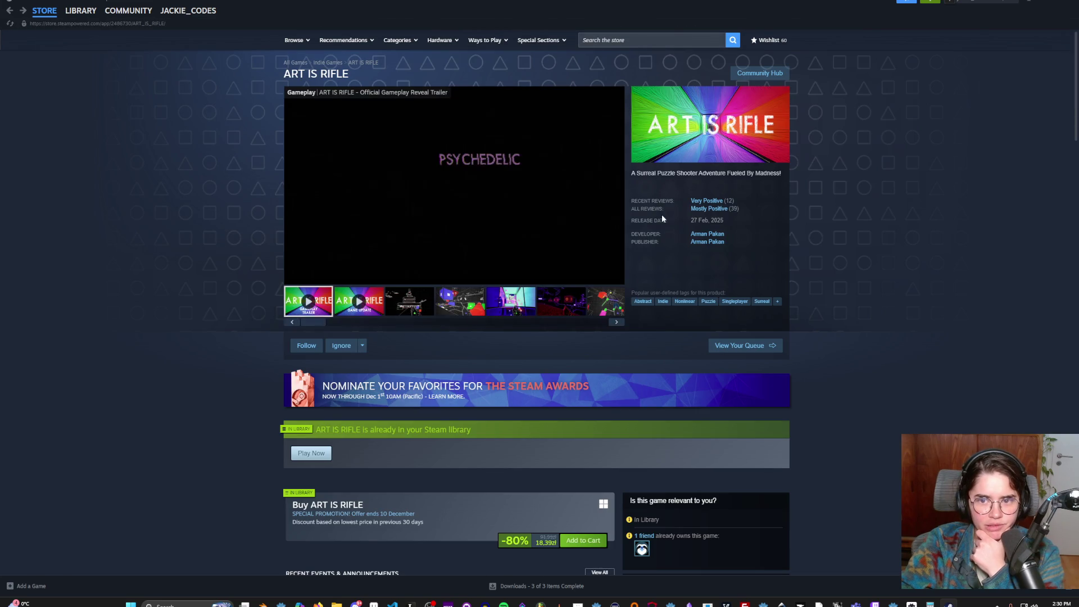
- Scroll down the ART IS RIFLE page and read through its Mostly Positive customer reviews
{"action": "scroll", "coordinate": [562, 453], "scroll_direction": "down", "scroll_amount": 2}
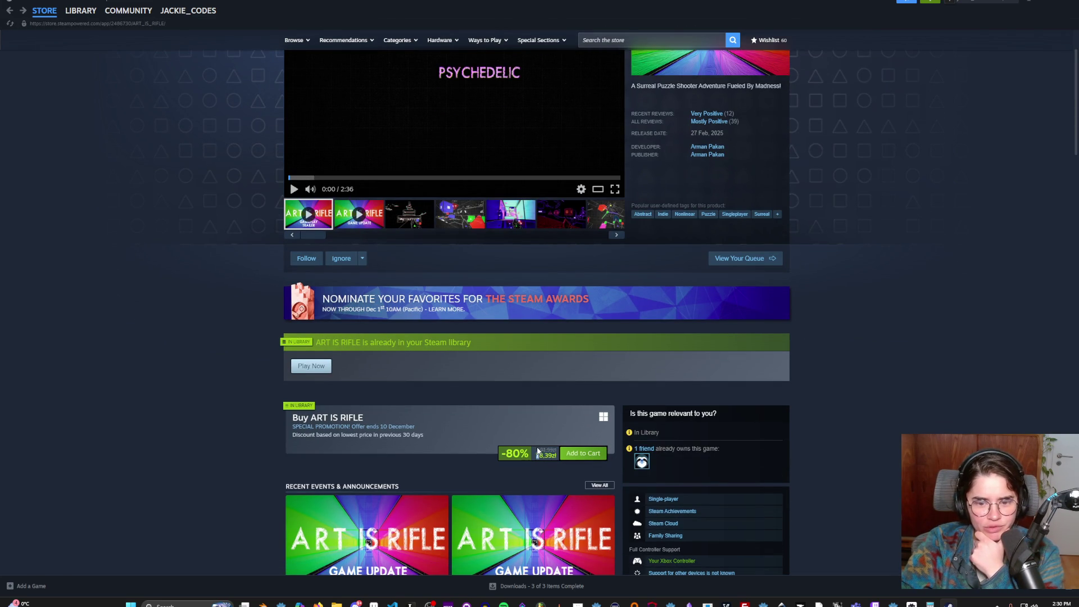
{"action": "scroll", "coordinate": [556, 454], "scroll_direction": "down", "scroll_amount": 1}
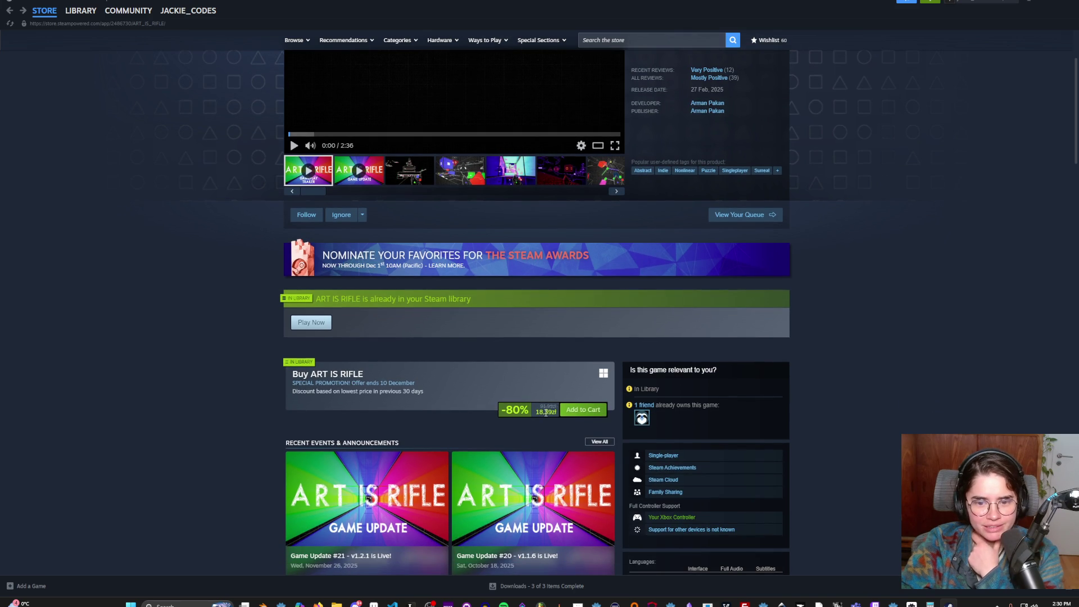
{"action": "scroll", "coordinate": [552, 403], "scroll_direction": "up", "scroll_amount": 3}
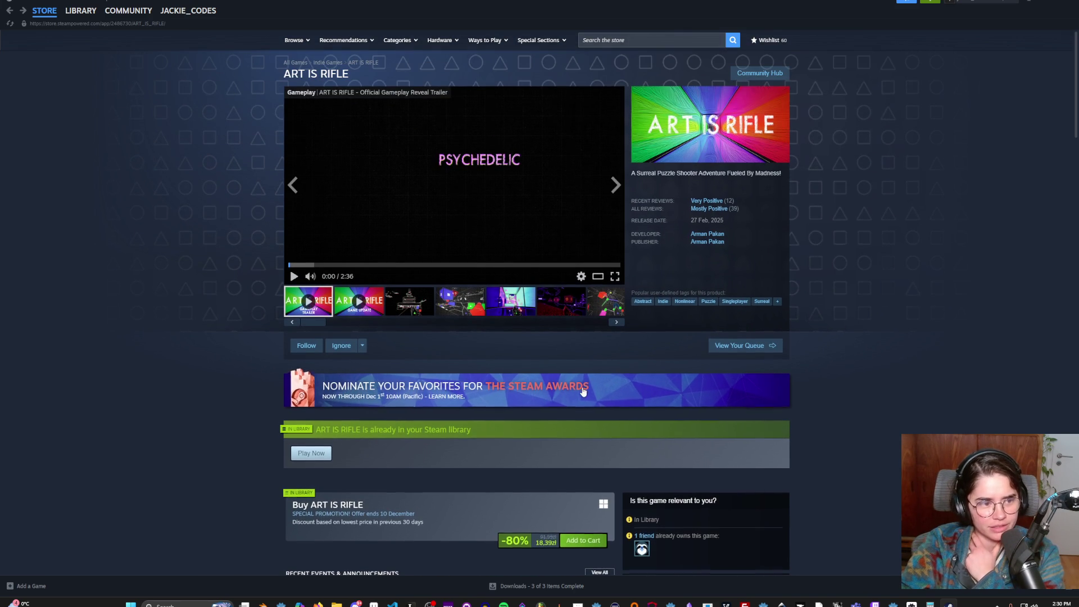
{"action": "scroll", "coordinate": [581, 386], "scroll_direction": "down", "scroll_amount": 15}
{"action": "scroll", "coordinate": [581, 387], "scroll_direction": "down", "scroll_amount": 10}
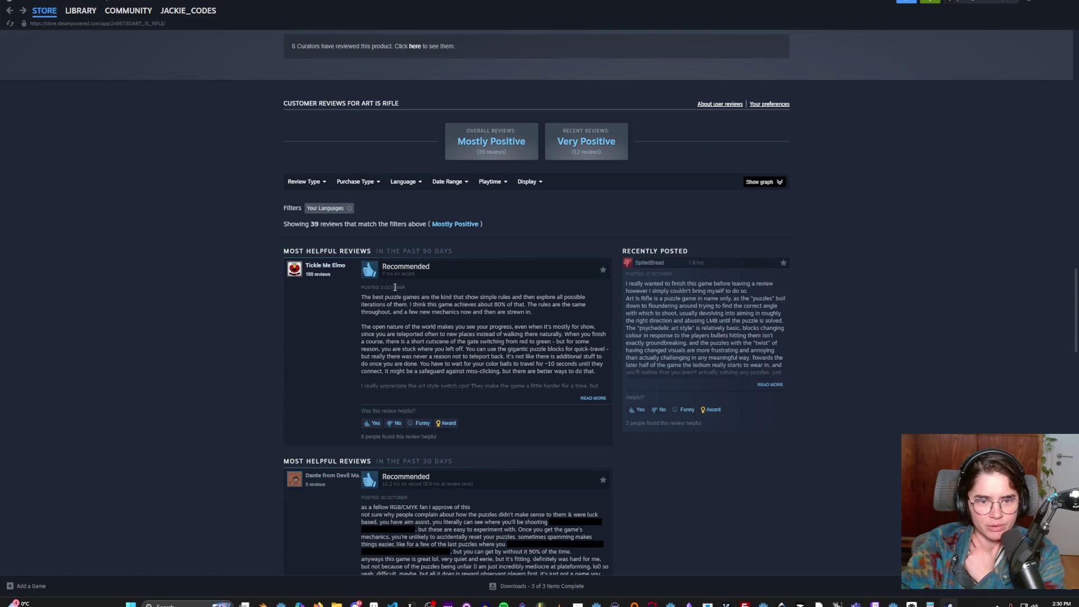
{"action": "scroll", "coordinate": [456, 336], "scroll_direction": "down", "scroll_amount": 1}
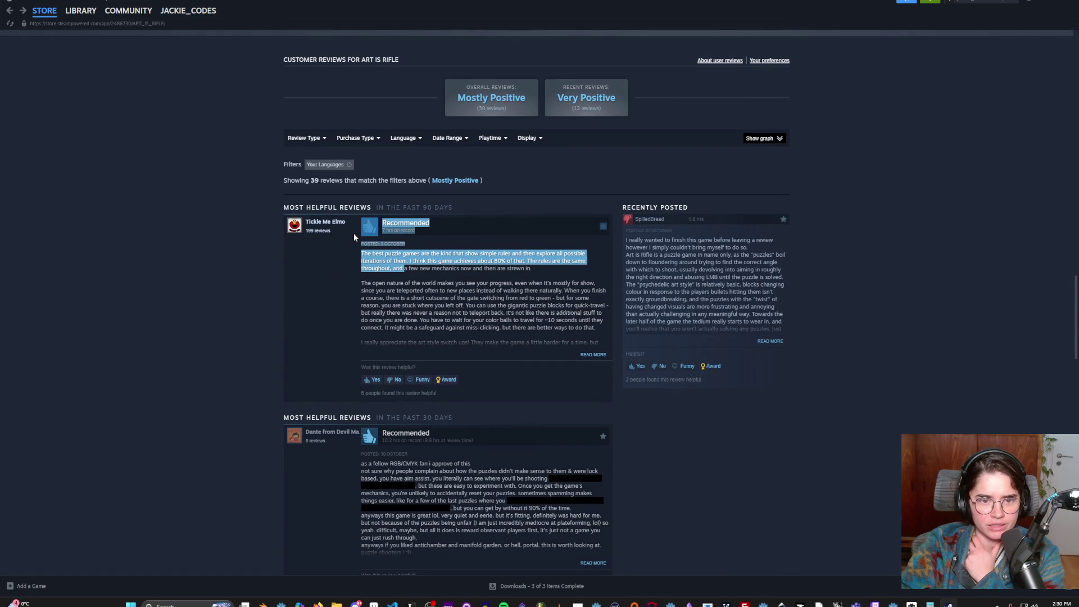
{"action": "scroll", "coordinate": [393, 270], "scroll_direction": "down", "scroll_amount": 4}
{"action": "scroll", "coordinate": [426, 319], "scroll_direction": "down", "scroll_amount": 2}
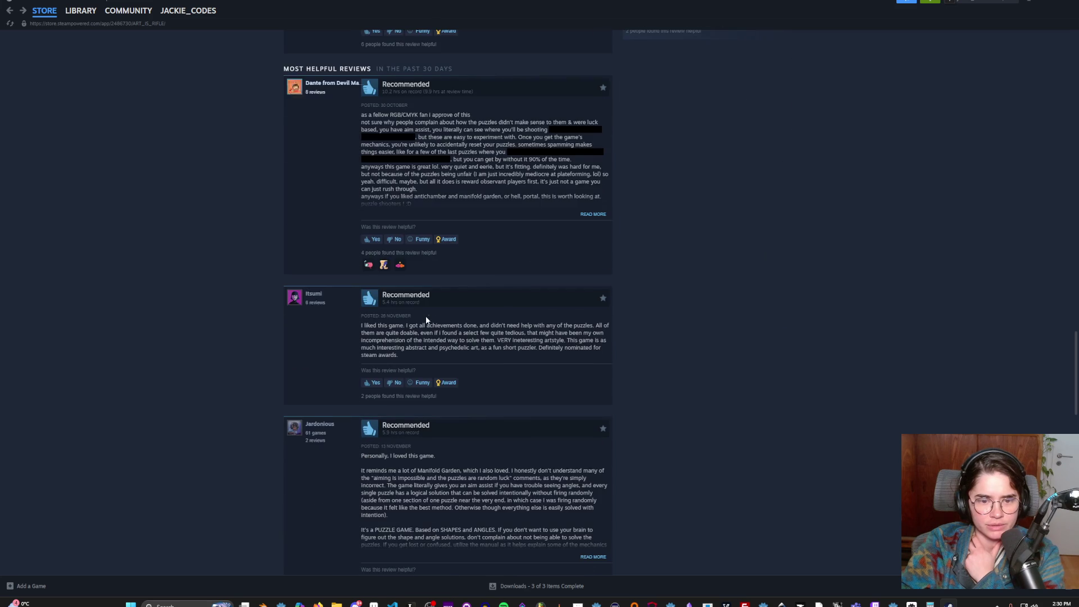
{"action": "scroll", "coordinate": [426, 320], "scroll_direction": "down", "scroll_amount": 3}
{"action": "scroll", "coordinate": [401, 323], "scroll_direction": "down", "scroll_amount": 2}
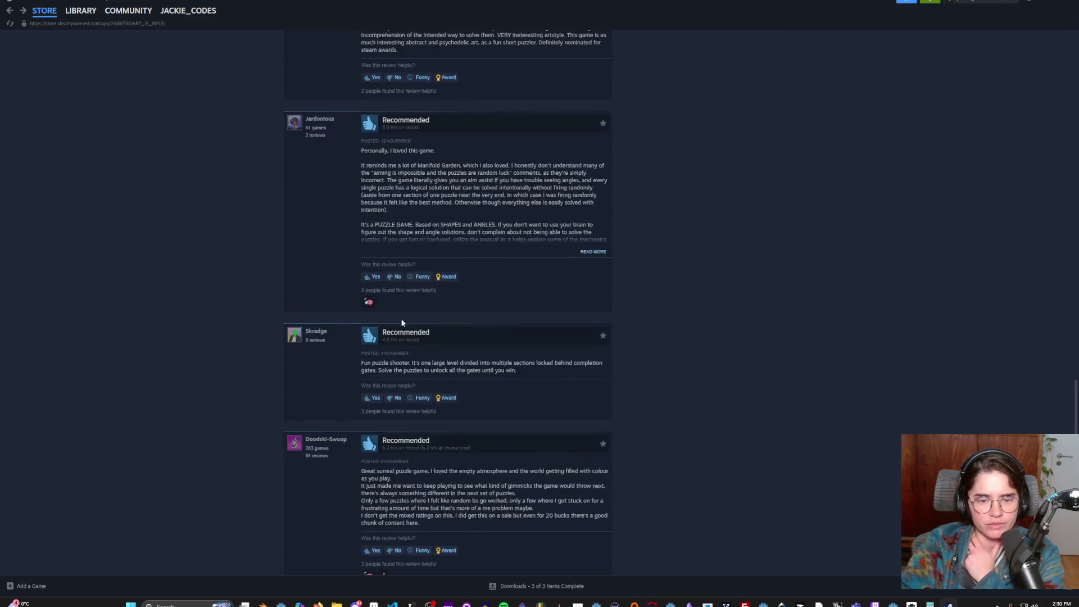
{"action": "scroll", "coordinate": [401, 322], "scroll_direction": "down", "scroll_amount": 3}
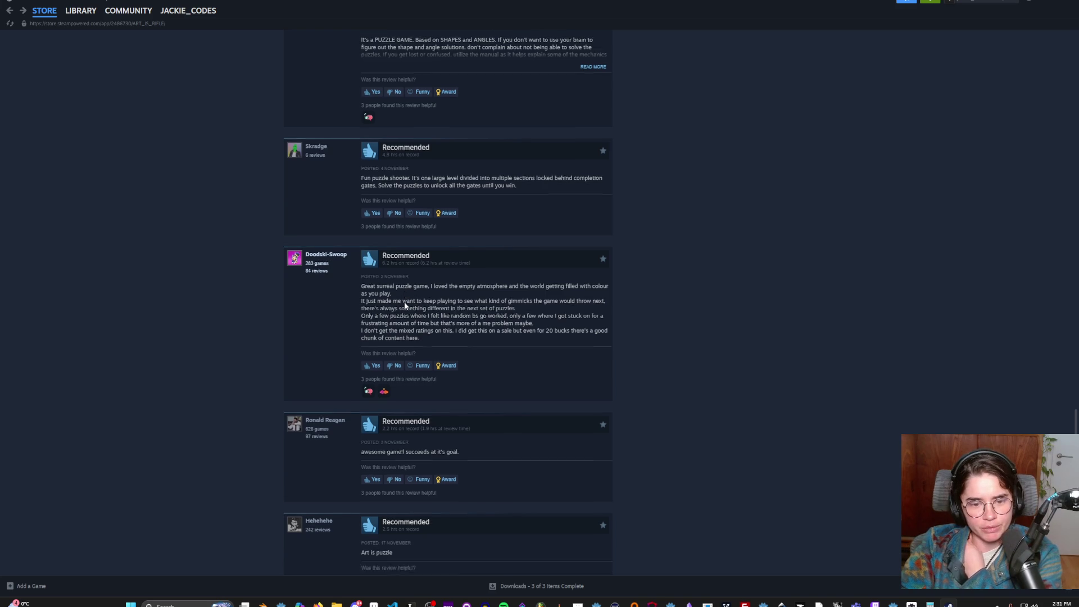
{"action": "scroll", "coordinate": [404, 305], "scroll_direction": "down", "scroll_amount": 6}
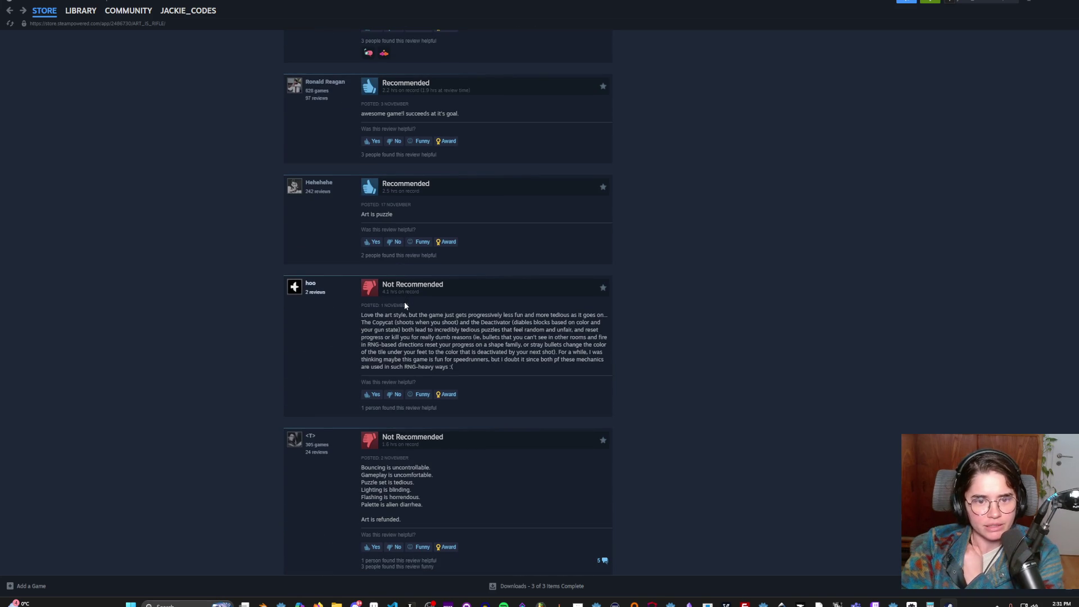
{"action": "scroll", "coordinate": [497, 349], "scroll_direction": "up", "scroll_amount": 5}
{"action": "scroll", "coordinate": [497, 349], "scroll_direction": "up", "scroll_amount": 10}
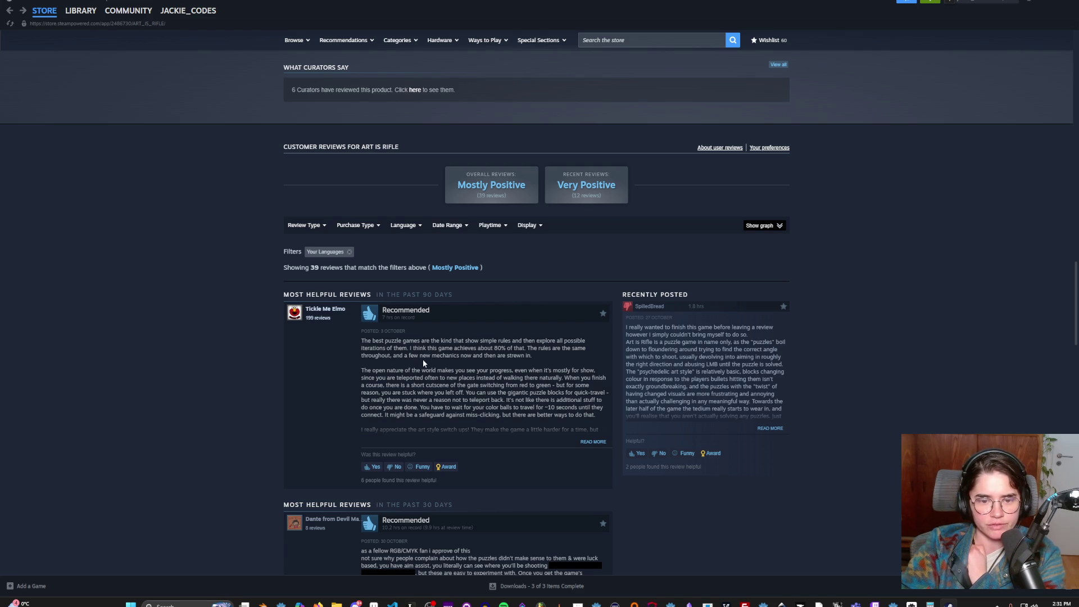
{"action": "scroll", "coordinate": [382, 351], "scroll_direction": "down", "scroll_amount": 1}
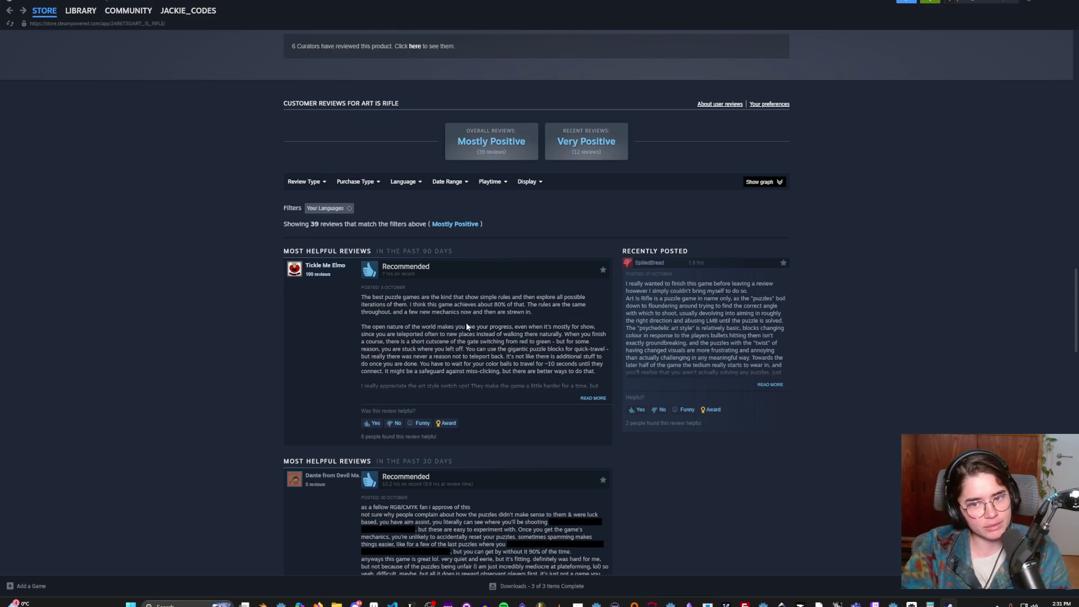
{"action": "scroll", "coordinate": [503, 382], "scroll_direction": "down", "scroll_amount": 4}
{"action": "scroll", "coordinate": [504, 382], "scroll_direction": "up", "scroll_amount": 2}
{"action": "scroll", "coordinate": [504, 382], "scroll_direction": "down", "scroll_amount": 3}
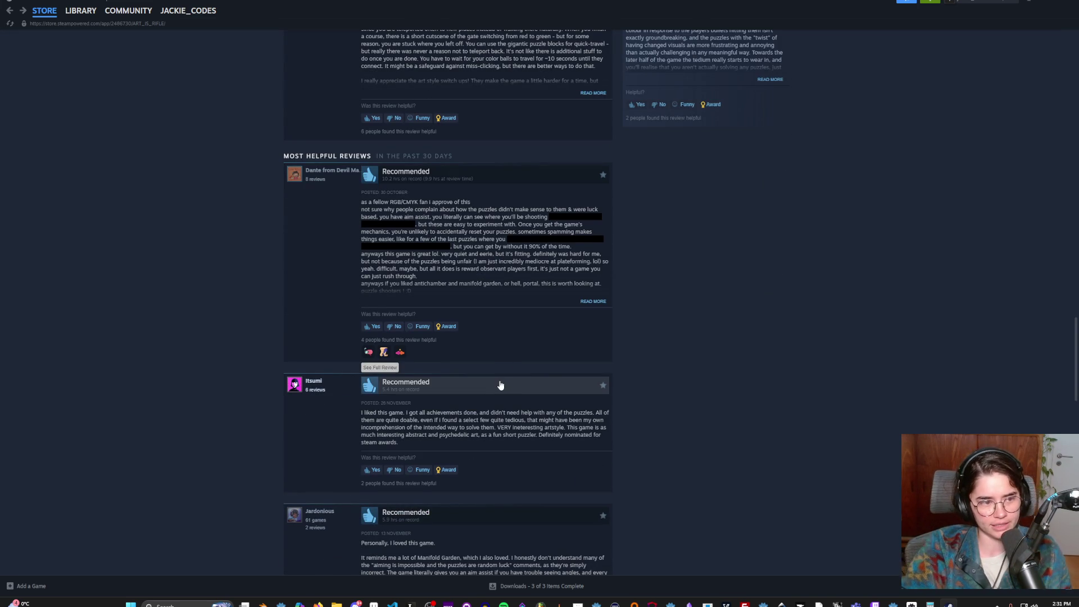
{"action": "key", "text": "ctrl+Print"}
{"action": "left_click", "coordinate": [594, 26]}
- Inspect lines 9 and 14 of swing_area.gd, save, and switch to the Obsidian potion sketch
{"action": "key", "text": "alt+Tab"}
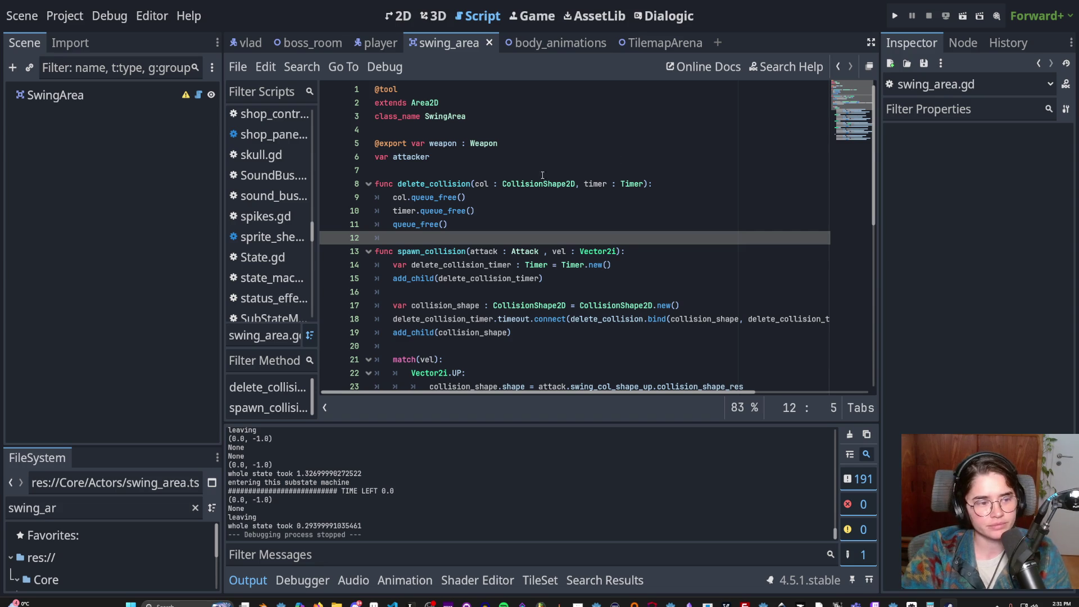
{"action": "left_click", "coordinate": [538, 197]}
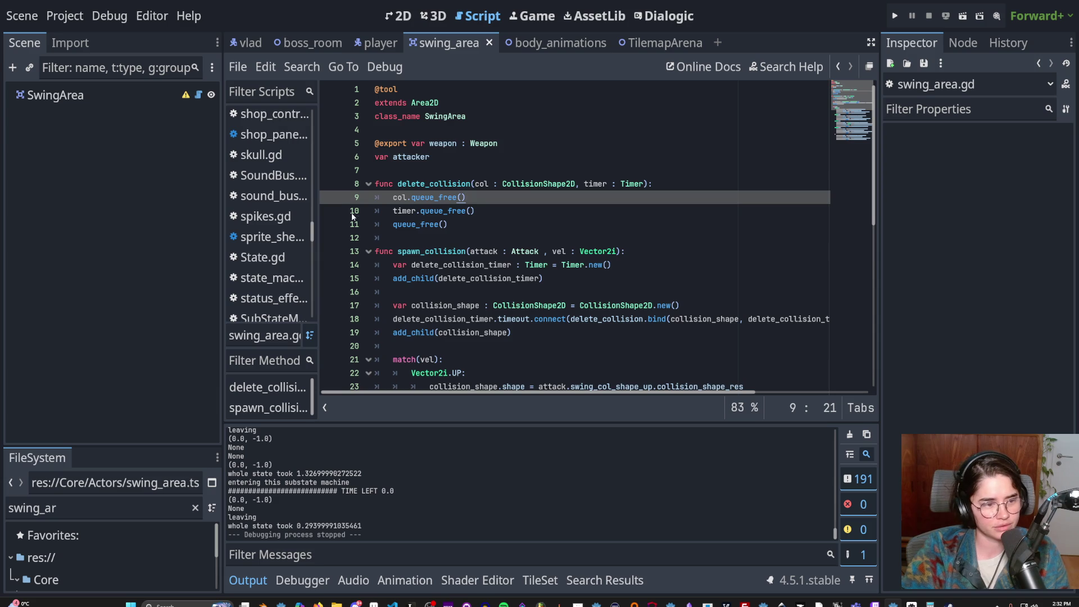
{"action": "scroll", "coordinate": [353, 216], "scroll_direction": "down", "scroll_amount": 2}
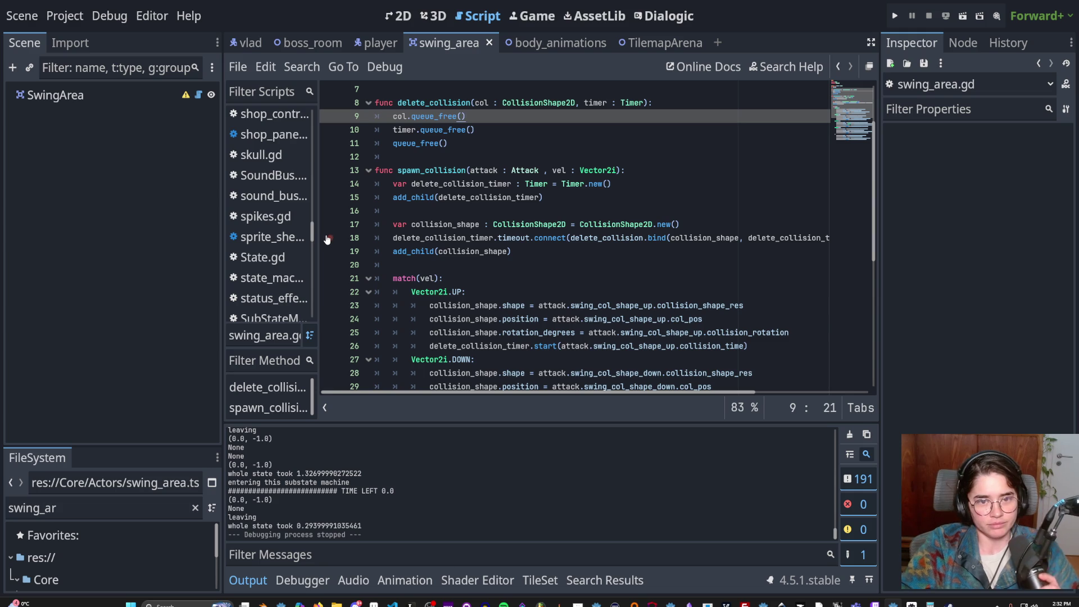
{"action": "left_click", "coordinate": [486, 185]}
{"action": "key", "text": "ctrl+s"}
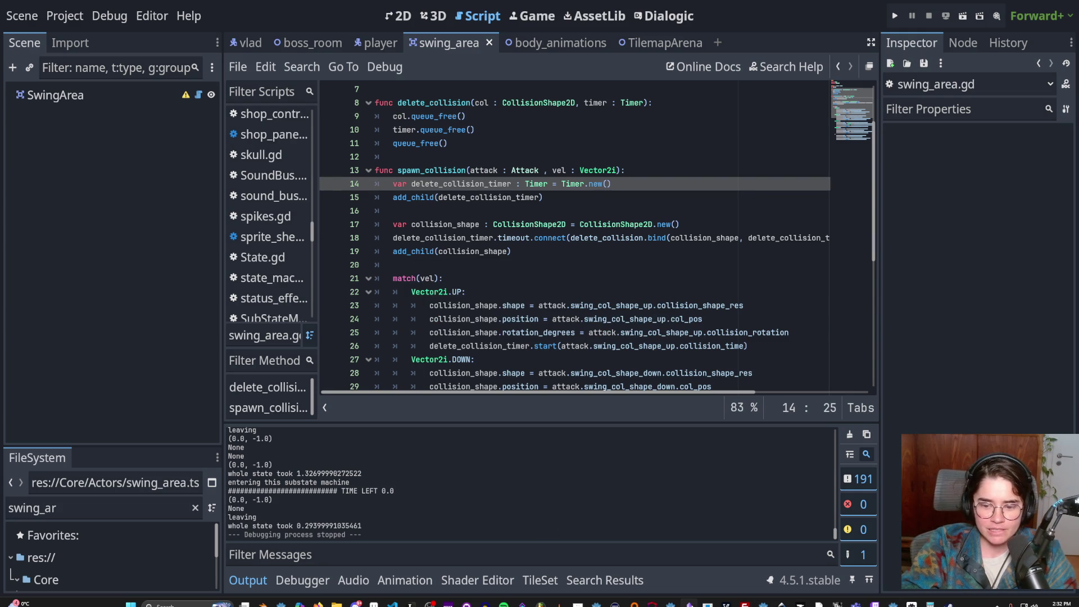
{"action": "key", "text": "alt+Tab"}
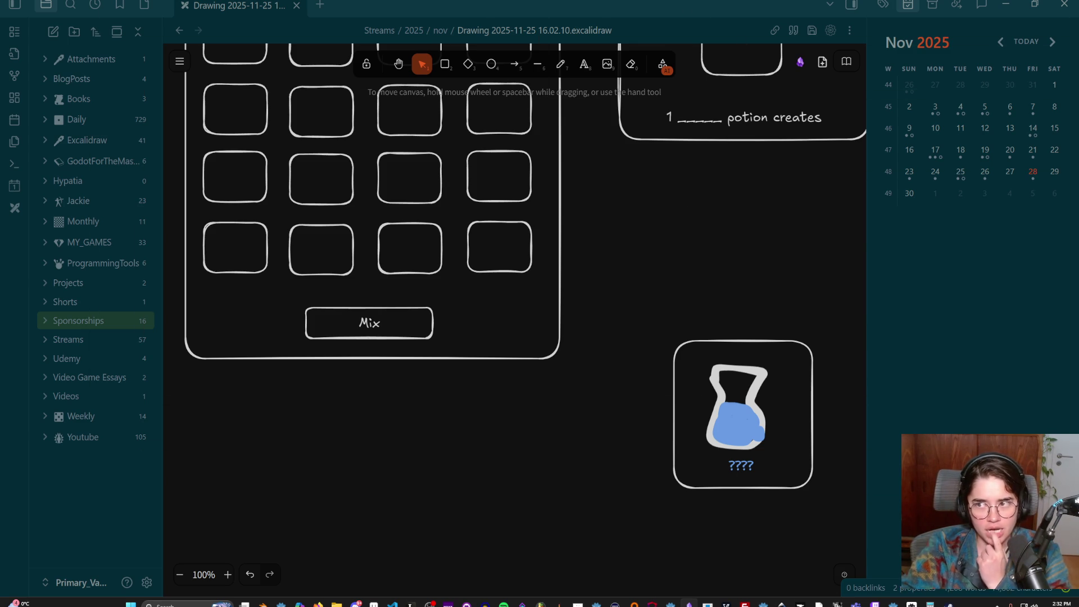
- Leave the Excalidraw potion mockup in Obsidian and return to the Godot script editor with Alt+Tab
{"action": "key", "text": "alt+Tab"}
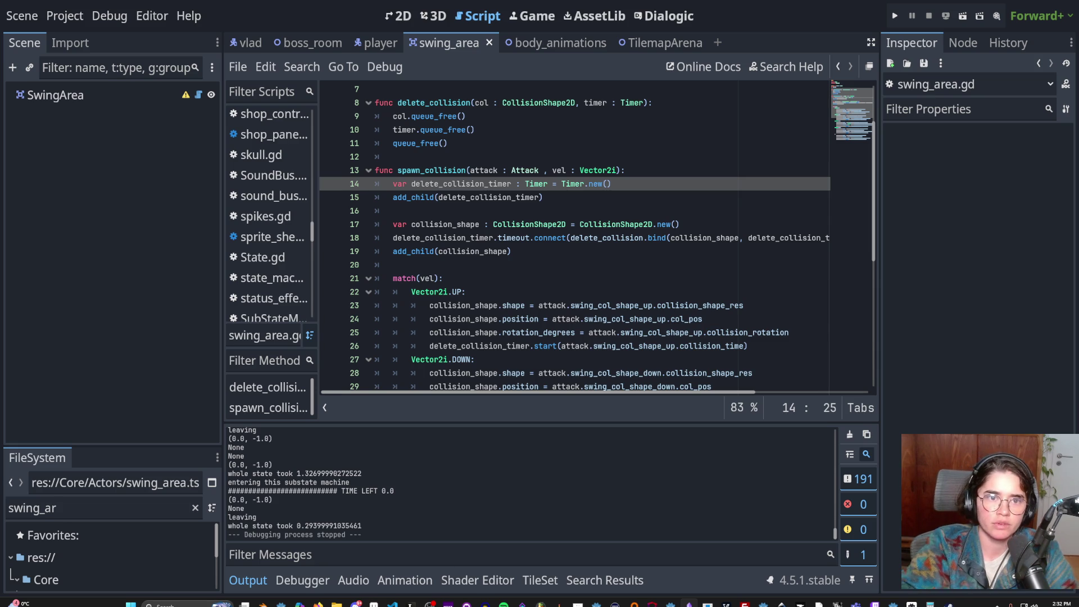
- In the 2D view, look through the vlad, player and TilemapArena scenes, then open CharacterOverlay from the Overlay node
{"action": "left_click", "coordinate": [399, 16]}
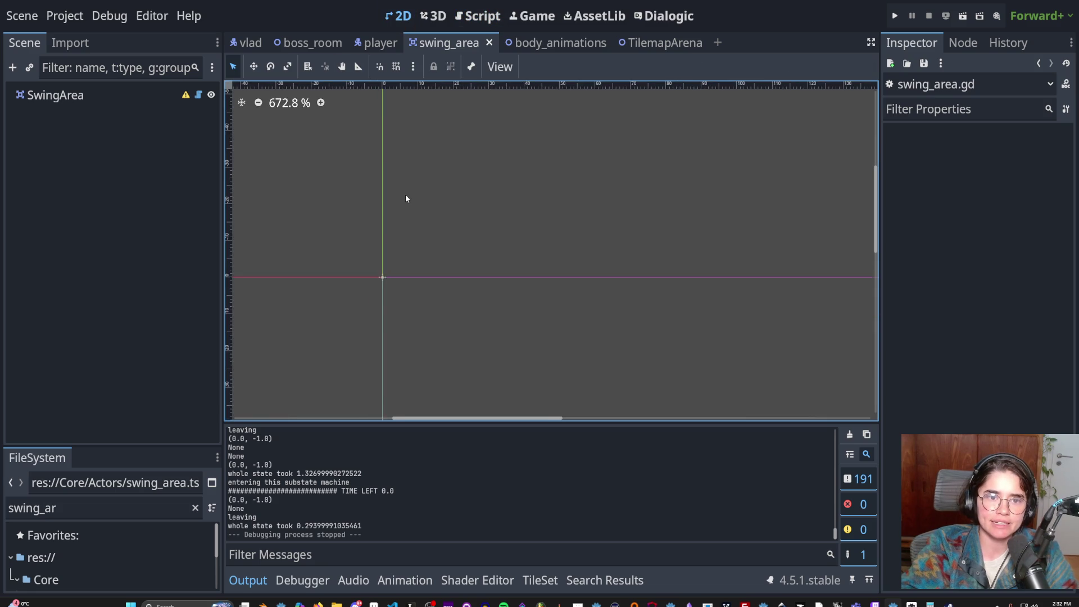
{"action": "left_click", "coordinate": [248, 42]}
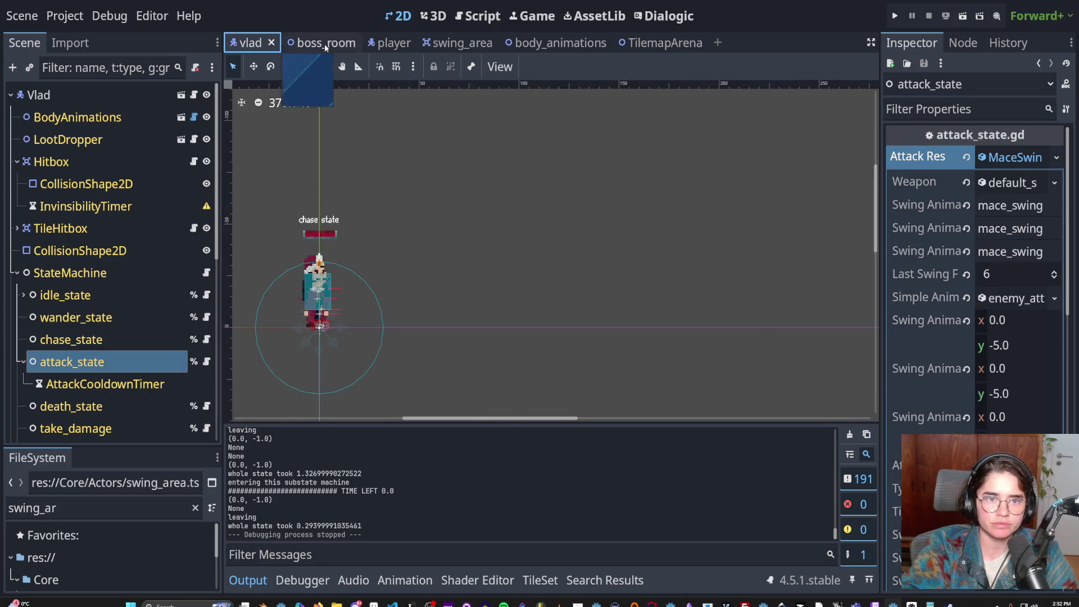
{"action": "left_click", "coordinate": [375, 43]}
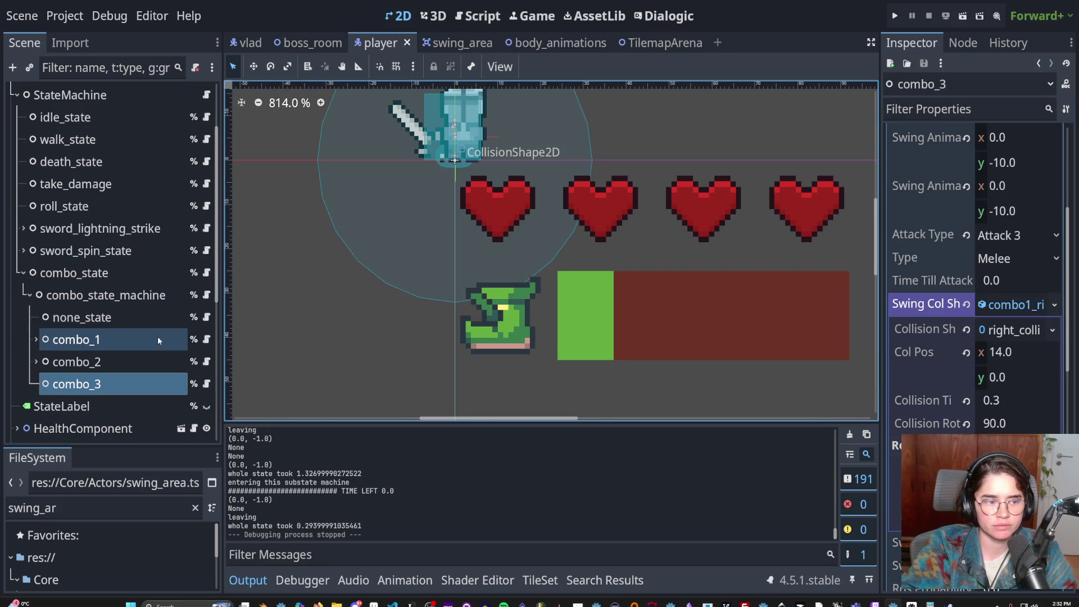
{"action": "scroll", "coordinate": [100, 167], "scroll_direction": "down", "scroll_amount": 5}
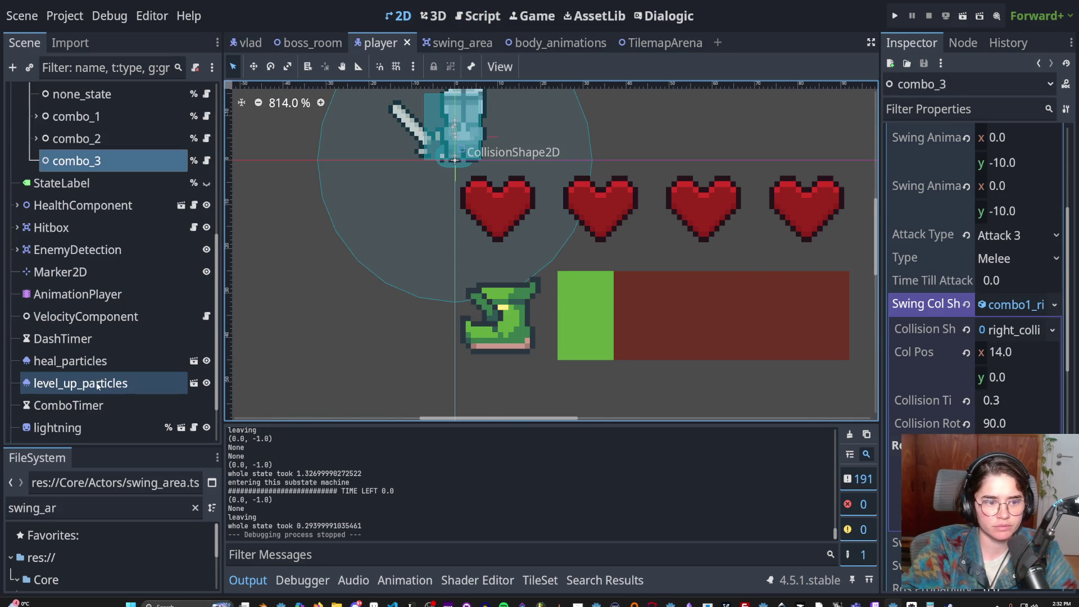
{"action": "scroll", "coordinate": [124, 403], "scroll_direction": "down", "scroll_amount": 2}
{"action": "left_click", "coordinate": [660, 43]}
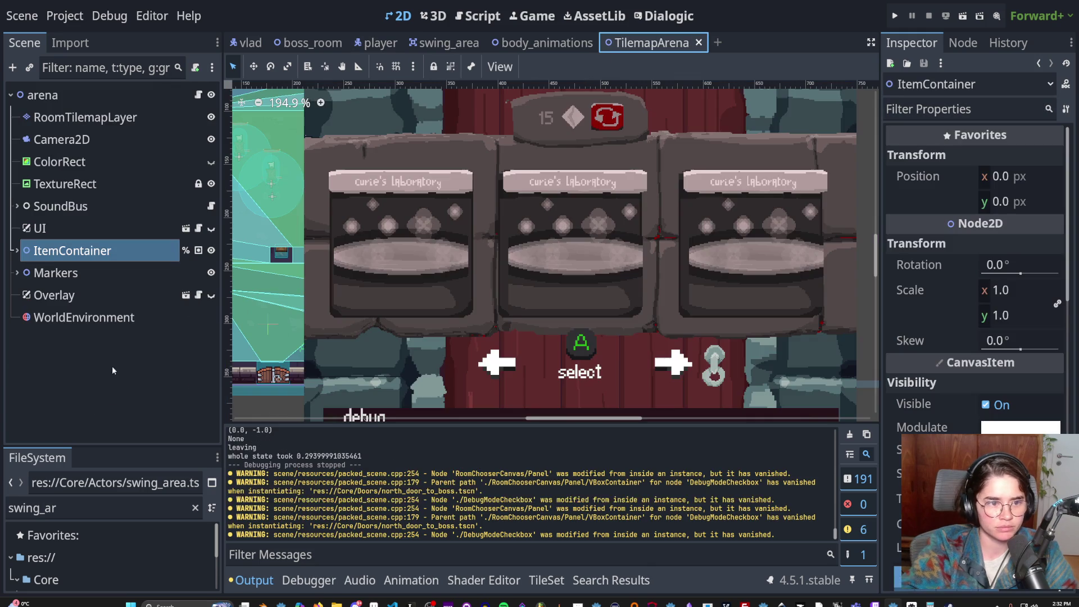
{"action": "left_click", "coordinate": [186, 295]}
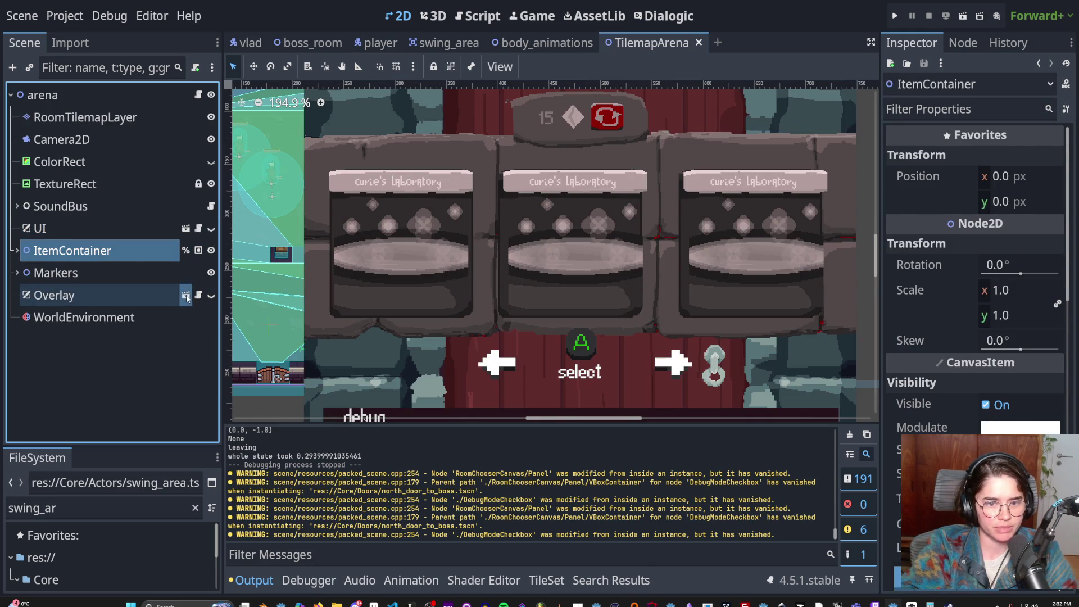
{"action": "mouse_move", "coordinate": [492, 334]}
{"action": "left_mouse_down"}
{"action": "mouse_move", "coordinate": [383, 312]}
{"action": "mouse_move", "coordinate": [281, 319]}
{"action": "mouse_move", "coordinate": [498, 307]}
{"action": "mouse_move", "coordinate": [398, 343]}
{"action": "left_mouse_up"}
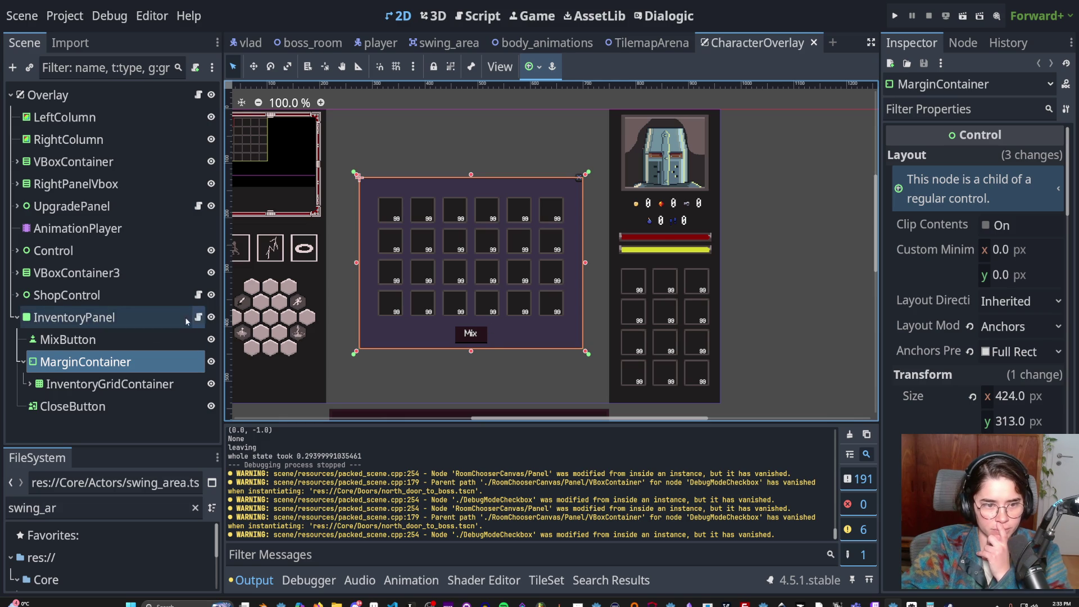
- Collapse InventoryPanel and toggle VBoxContainer3 and RightPanelVbox visibility off and on to identify them
{"action": "left_click", "coordinate": [17, 317]}
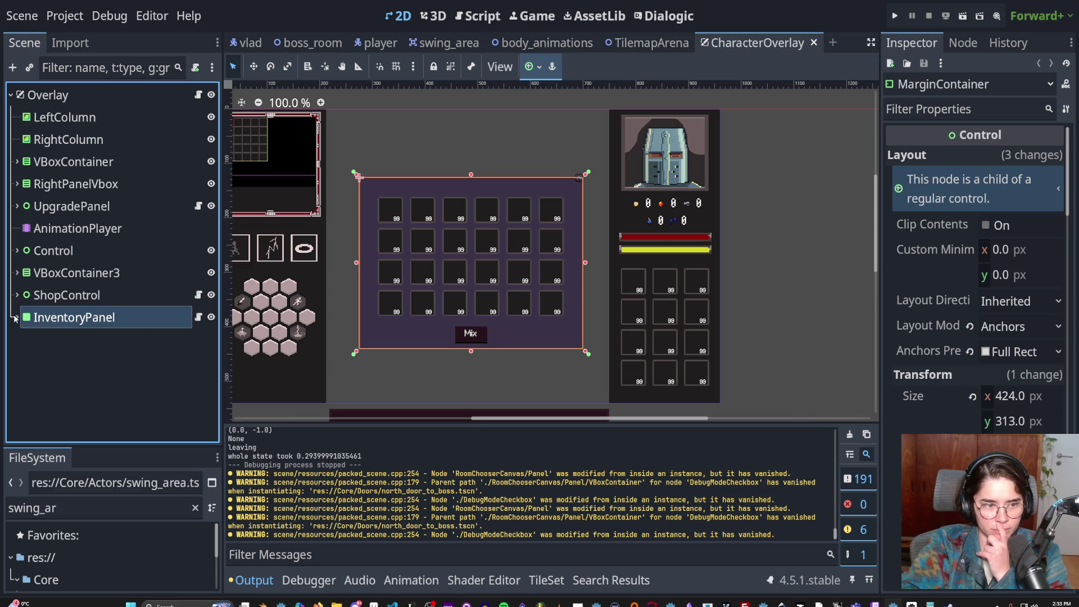
{"action": "left_click", "coordinate": [211, 272]}
{"action": "left_click", "coordinate": [211, 273]}
{"action": "left_click", "coordinate": [210, 184]}
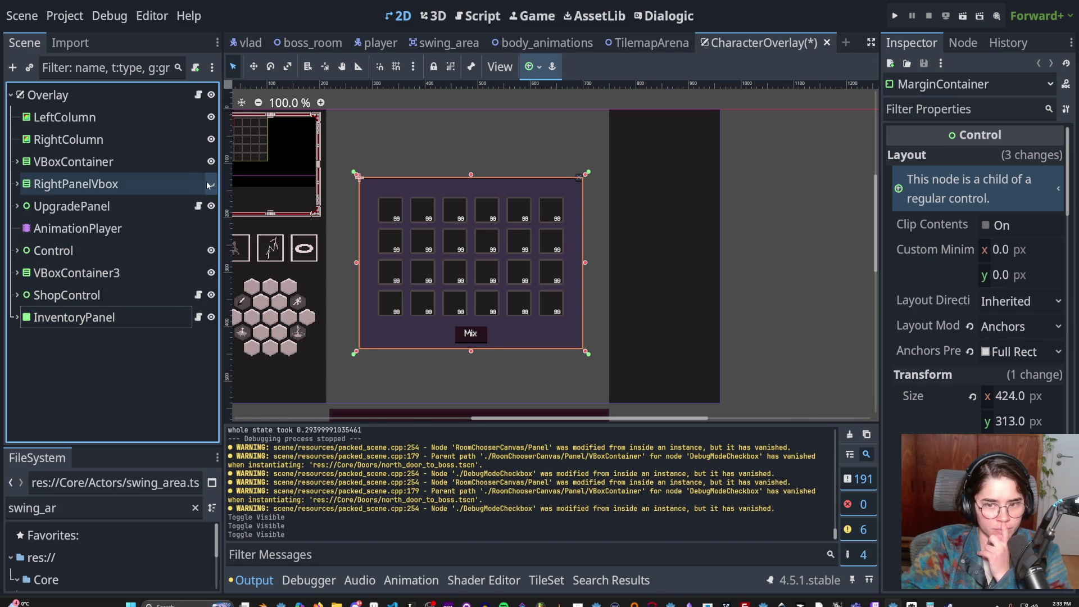
{"action": "left_click", "coordinate": [211, 184]}
- Expand RightPanelVbox and TrinketGridContainer to list its twelve TrinketPanels, then select ShopControl
{"action": "left_click", "coordinate": [17, 184]}
{"action": "left_click", "coordinate": [11, 360]}
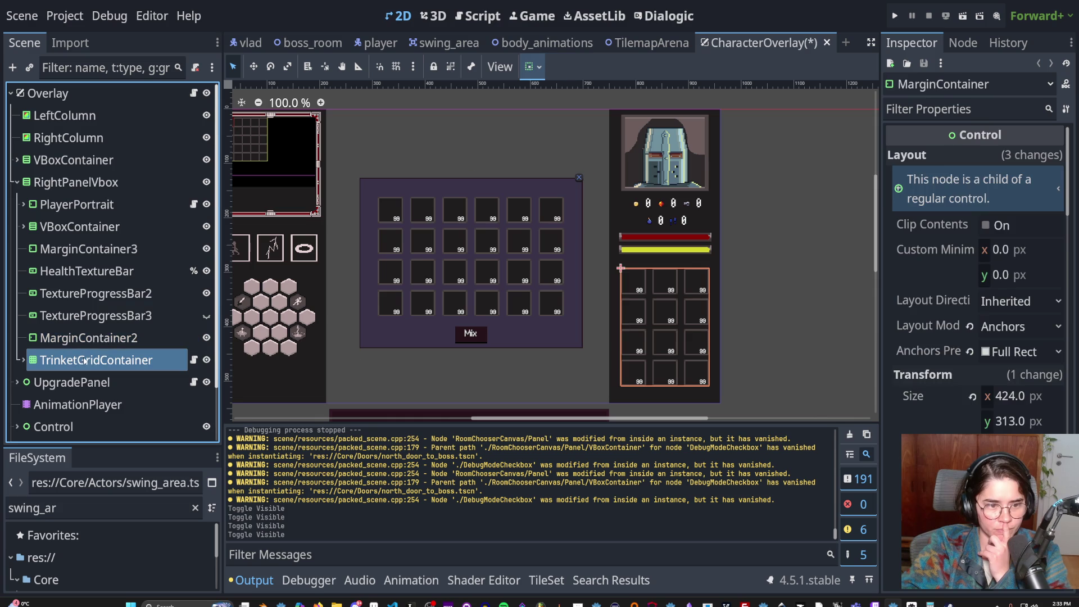
{"action": "left_click", "coordinate": [21, 360]}
{"action": "scroll", "coordinate": [113, 281], "scroll_direction": "down", "scroll_amount": 3}
{"action": "left_click", "coordinate": [179, 249]}
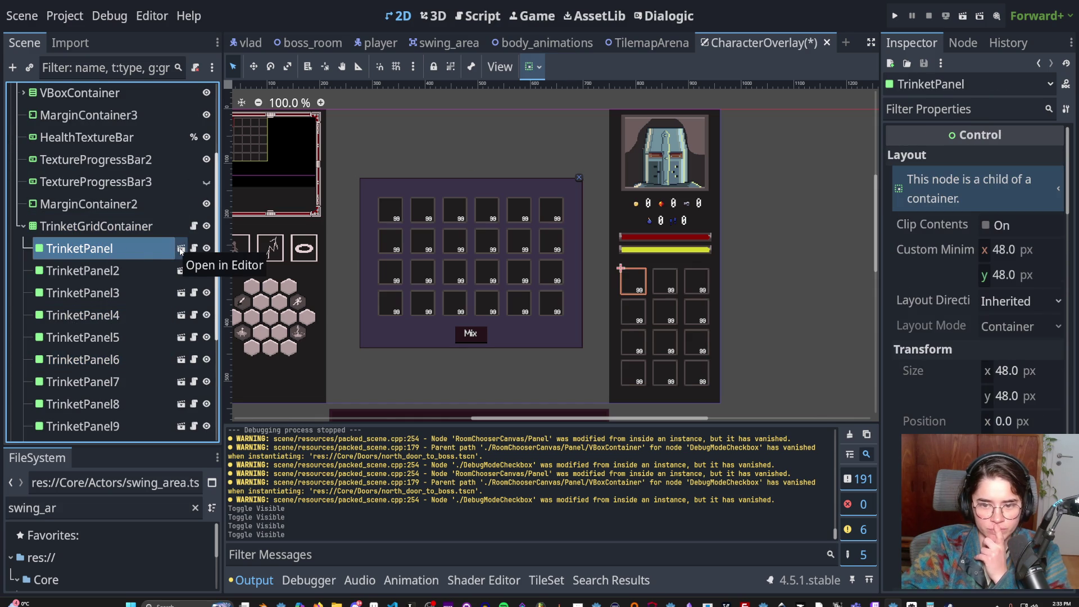
{"action": "scroll", "coordinate": [495, 369], "scroll_direction": "up", "scroll_amount": 2}
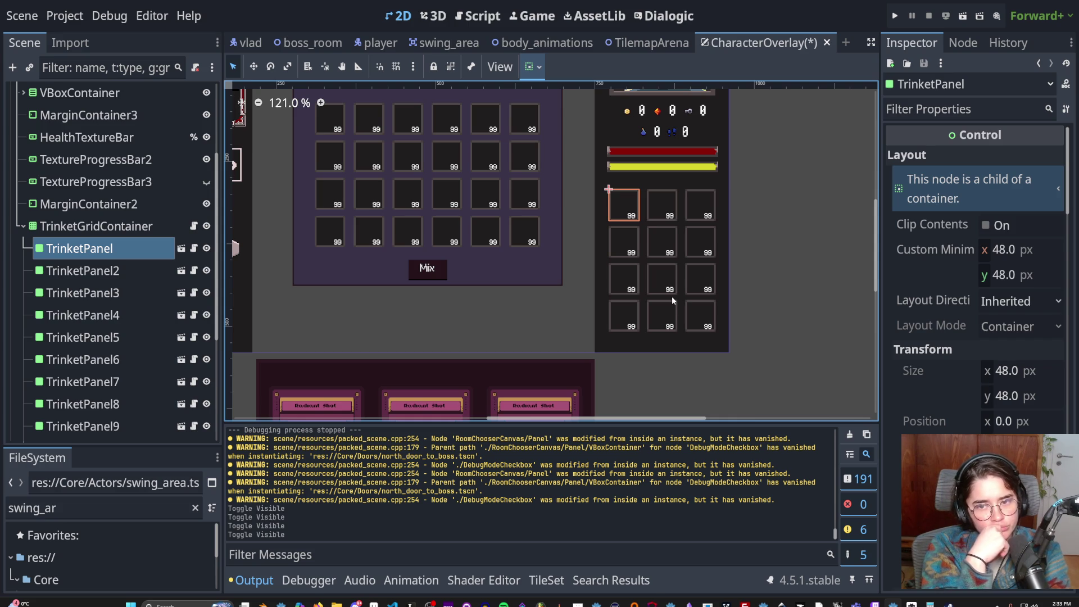
{"action": "scroll", "coordinate": [788, 362], "scroll_direction": "down", "scroll_amount": 2}
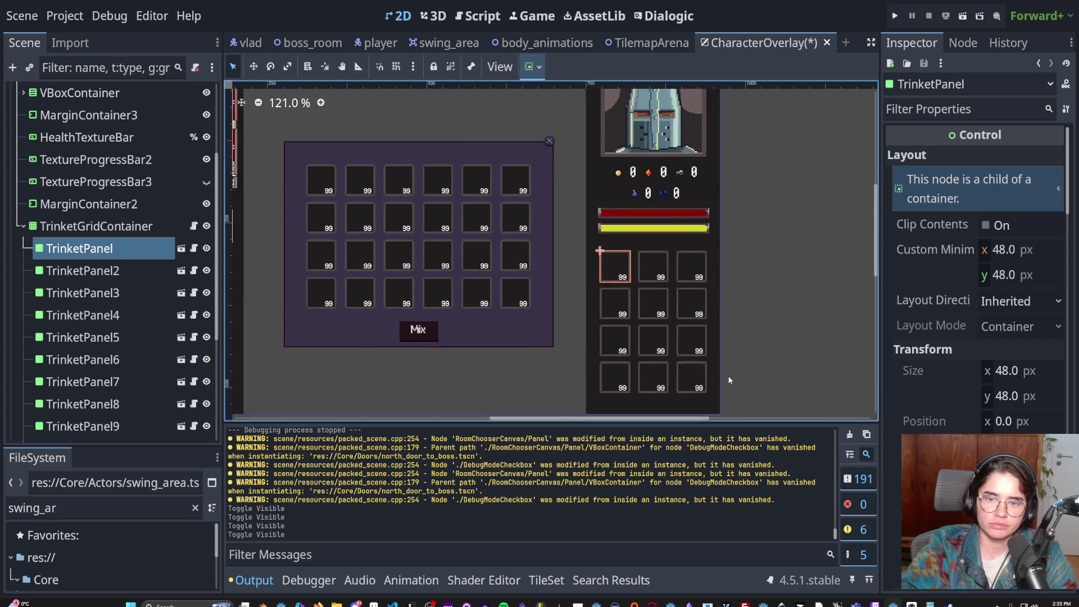
{"action": "left_click_drag", "start_coordinate": [616, 334], "coordinate": [620, 285]}
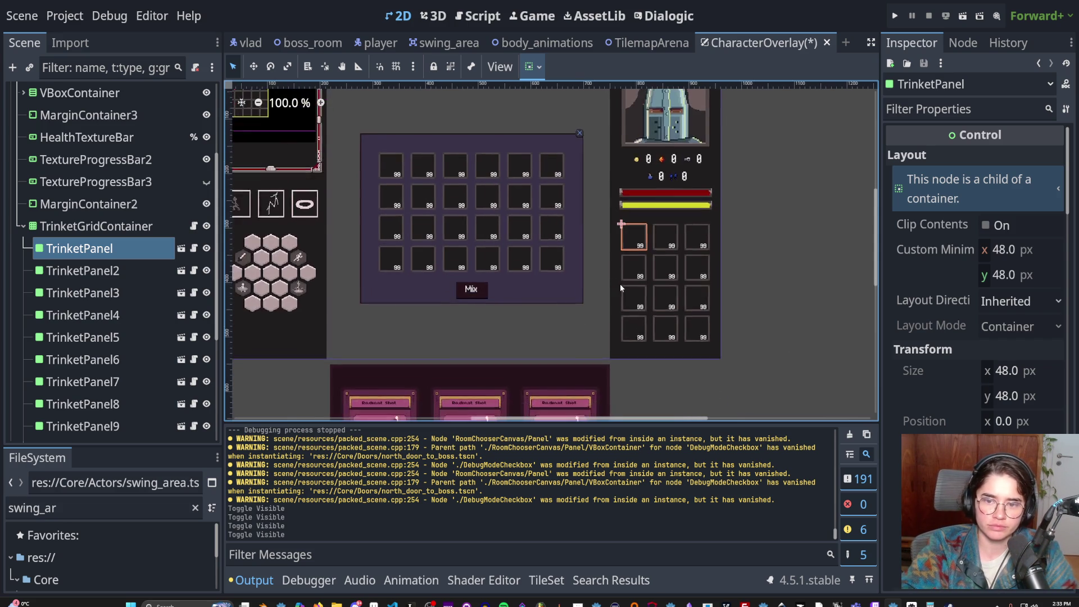
{"action": "scroll", "coordinate": [619, 285], "scroll_direction": "up", "scroll_amount": 1}
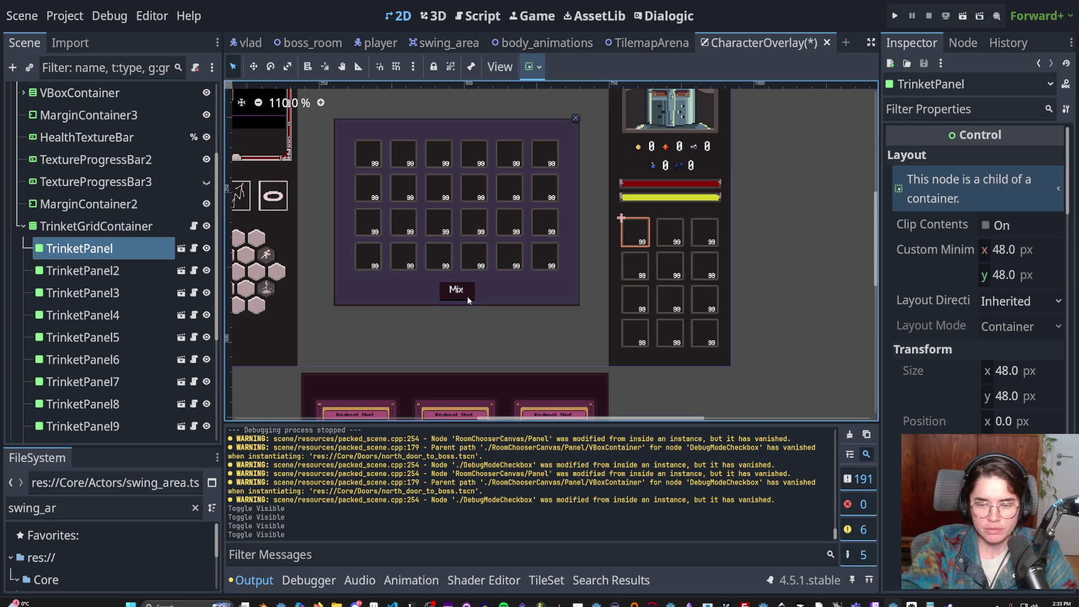
{"action": "left_click", "coordinate": [630, 228]}
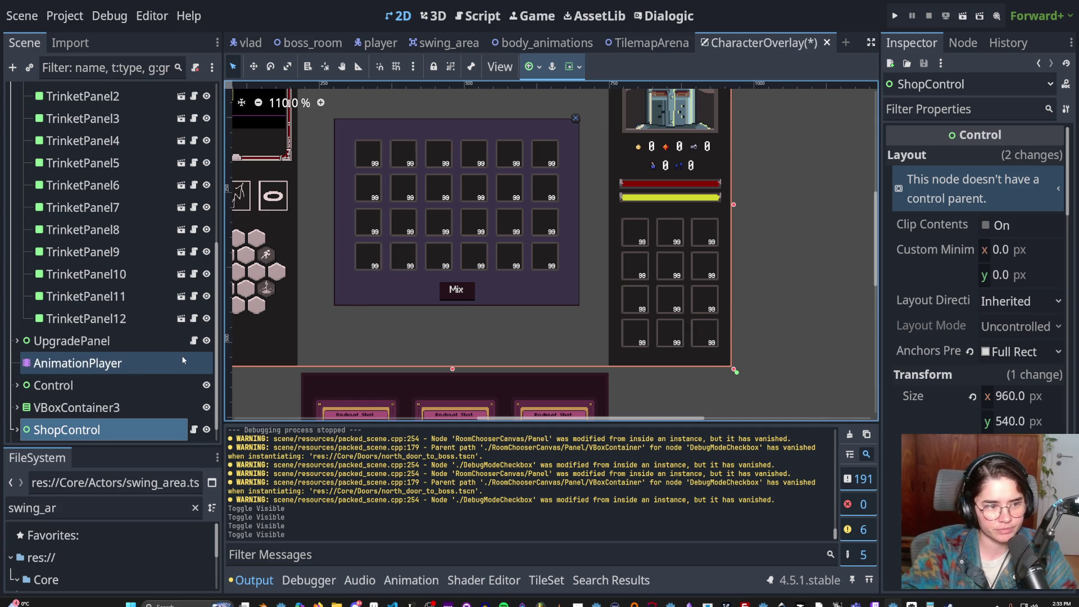
{"action": "scroll", "coordinate": [737, 347], "scroll_direction": "up", "scroll_amount": 2}
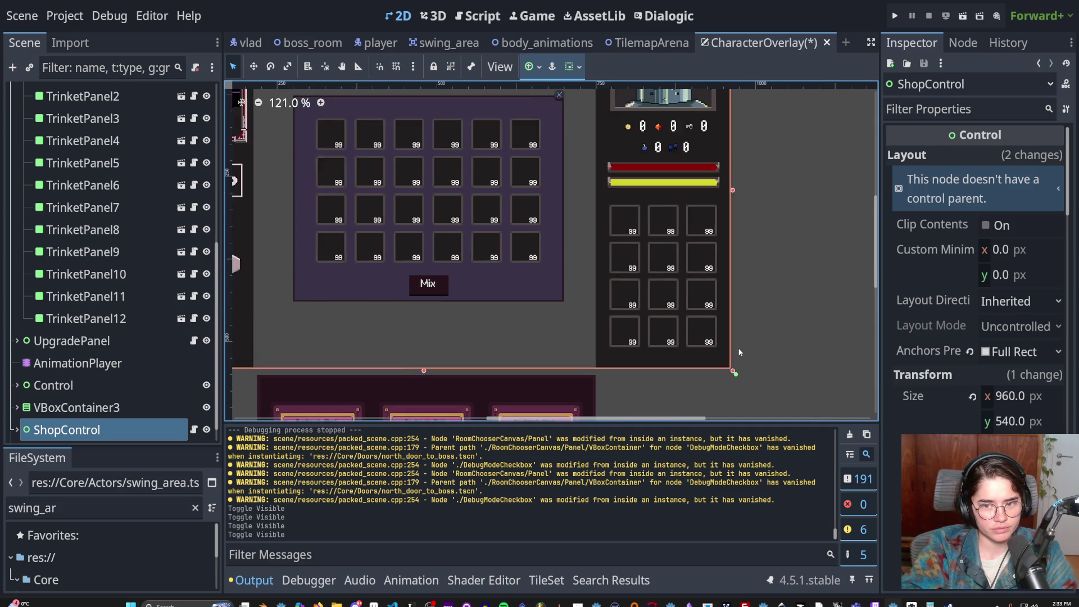
- Delete TrinketPanel10, TrinketPanel11 and TrinketPanel12, leaving nine trinket slots
{"action": "left_click", "coordinate": [127, 316]}
{"action": "left_click", "coordinate": [125, 275], "text": "shift"}
{"action": "right_click", "coordinate": [124, 276]}
{"action": "left_click", "coordinate": [157, 573]}
{"action": "left_click", "coordinate": [495, 325]}
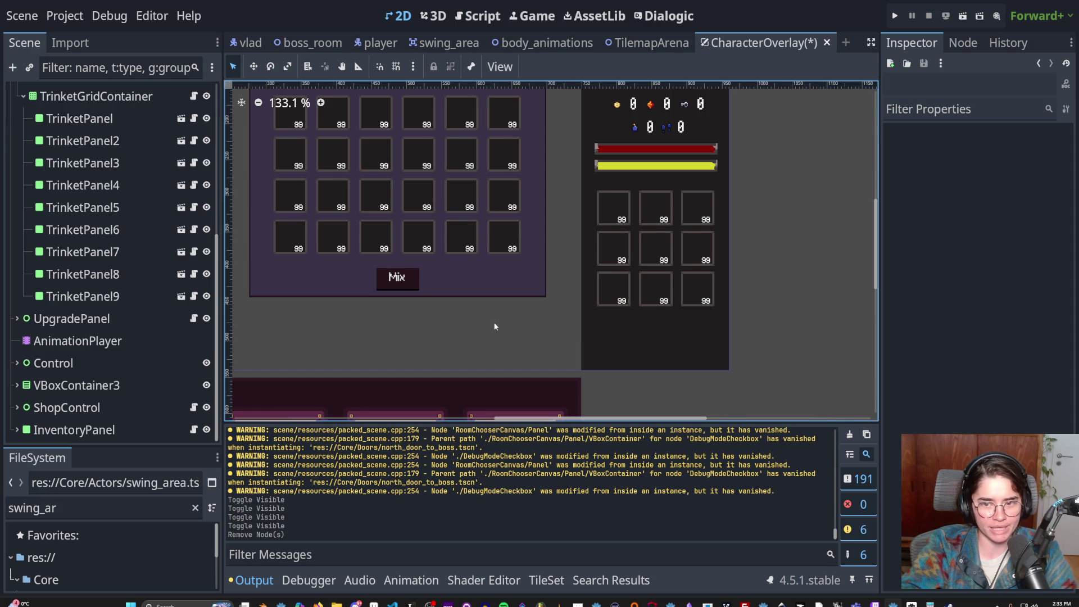
{"action": "scroll", "coordinate": [335, 359], "scroll_direction": "down", "scroll_amount": 1}
{"action": "scroll", "coordinate": [113, 295], "scroll_direction": "up", "scroll_amount": 2}
- Add an HBoxContainer child node under TrinketGridContainer
{"action": "left_click", "coordinate": [24, 185]}
{"action": "scroll", "coordinate": [112, 253], "scroll_direction": "up", "scroll_amount": 2}
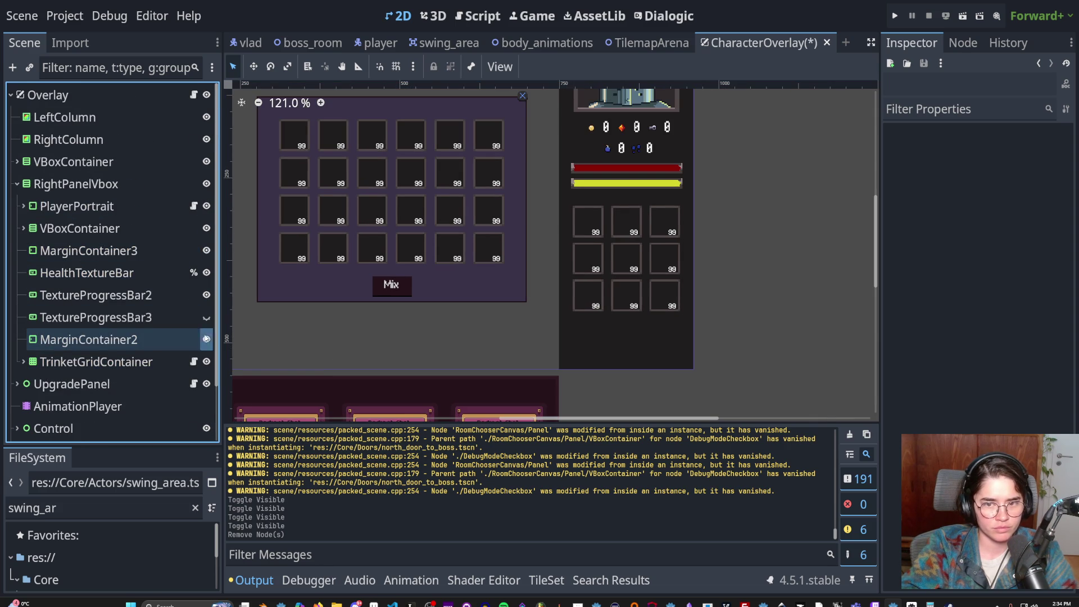
{"action": "double_click", "coordinate": [206, 340]}
{"action": "left_click", "coordinate": [63, 362]}
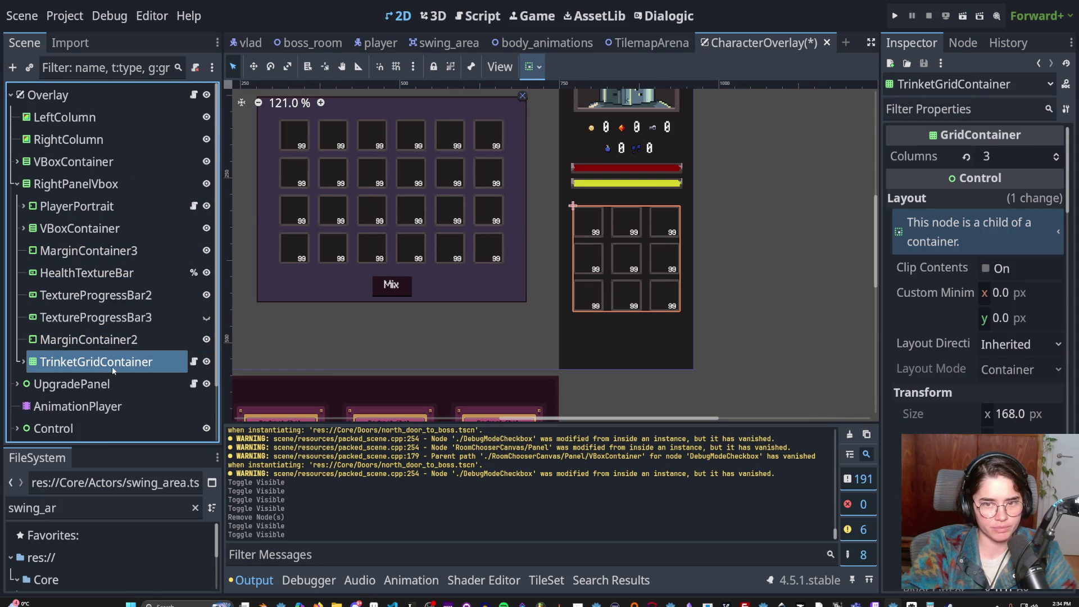
{"action": "scroll", "coordinate": [112, 367], "scroll_direction": "down", "scroll_amount": 2}
{"action": "right_click", "coordinate": [56, 322]}
{"action": "left_click", "coordinate": [116, 122]}
{"action": "type", "text": "hbocx"}
{"action": "key", "text": "BackSpace"}
{"action": "key", "text": "BackSpace"}
{"action": "key", "text": "Return"}
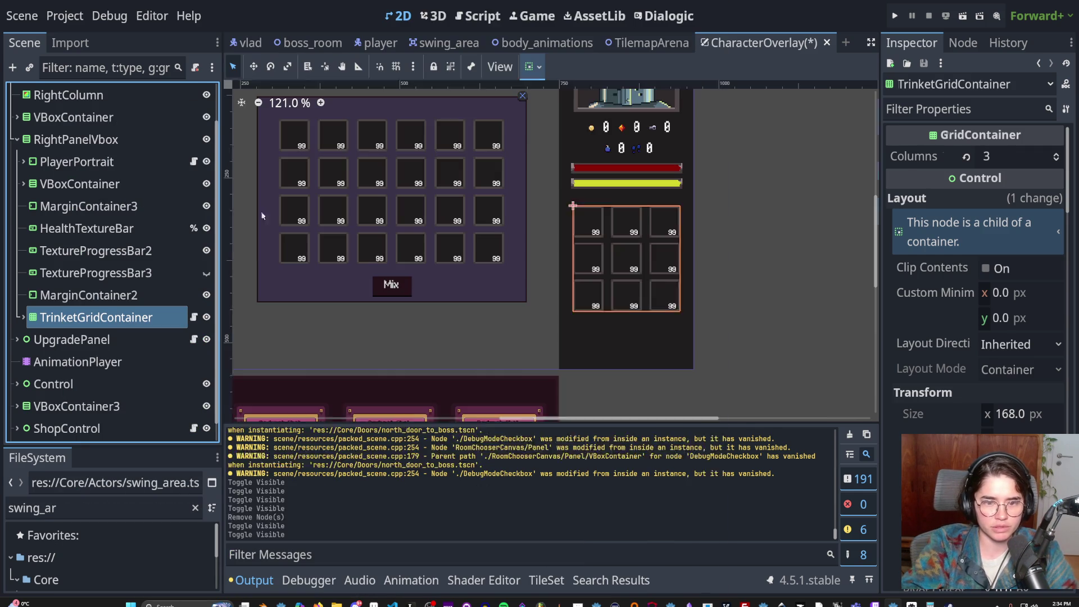
{"action": "scroll", "coordinate": [369, 269], "scroll_direction": "up", "scroll_amount": 2}
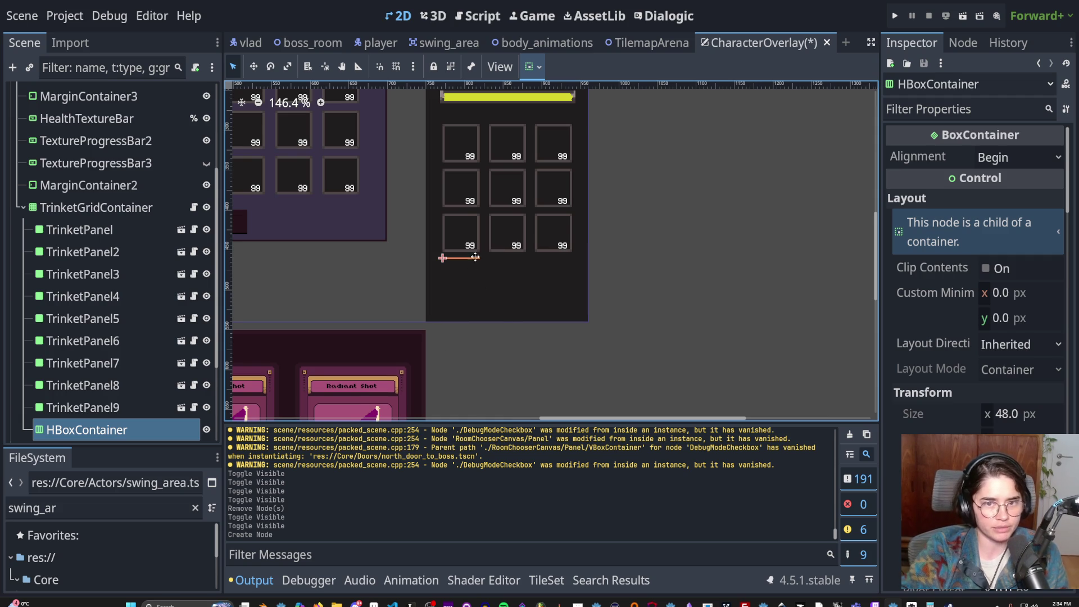
- Look over the overlay layout, selecting ShopControl and then the new HBoxContainer
{"action": "scroll", "coordinate": [454, 218], "scroll_direction": "up", "scroll_amount": 5}
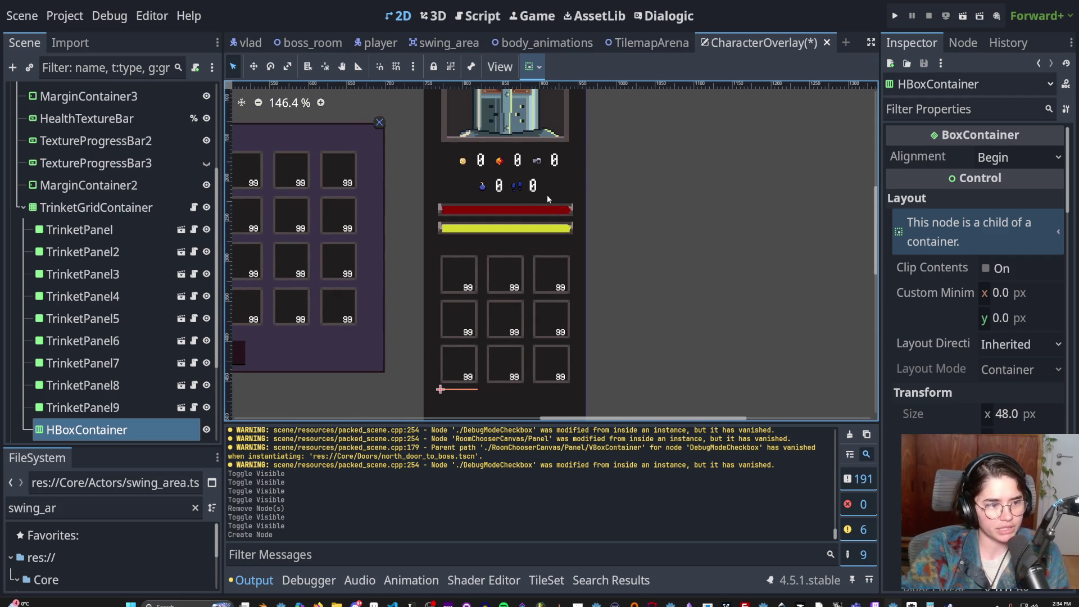
{"action": "scroll", "coordinate": [527, 210], "scroll_direction": "up", "scroll_amount": 5}
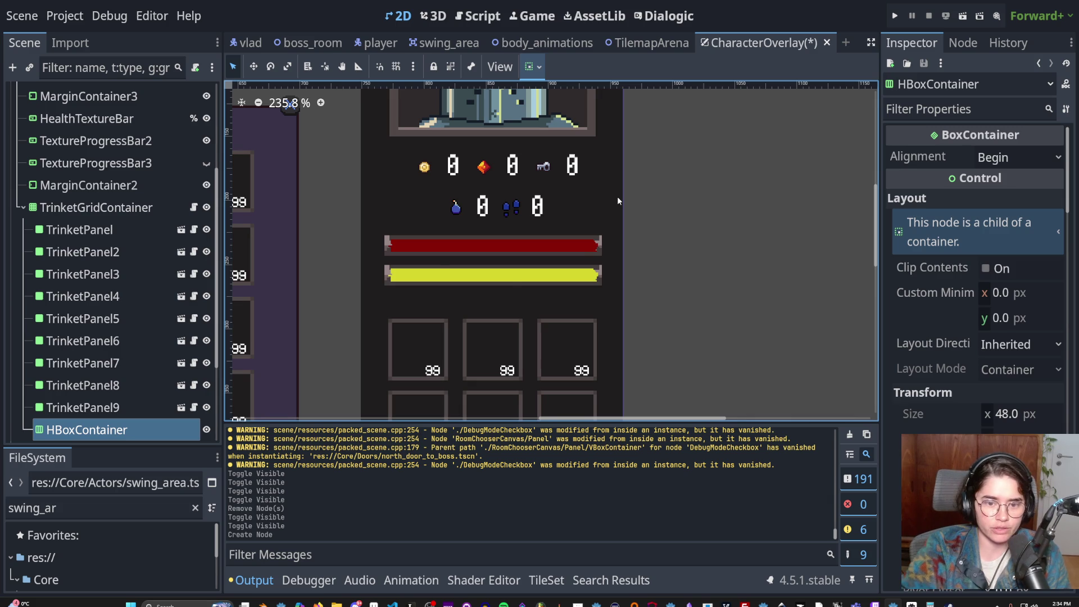
{"action": "scroll", "coordinate": [481, 285], "scroll_direction": "down", "scroll_amount": 4}
{"action": "scroll", "coordinate": [613, 232], "scroll_direction": "left", "scroll_amount": 5}
{"action": "scroll", "coordinate": [616, 249], "scroll_direction": "up", "scroll_amount": 3}
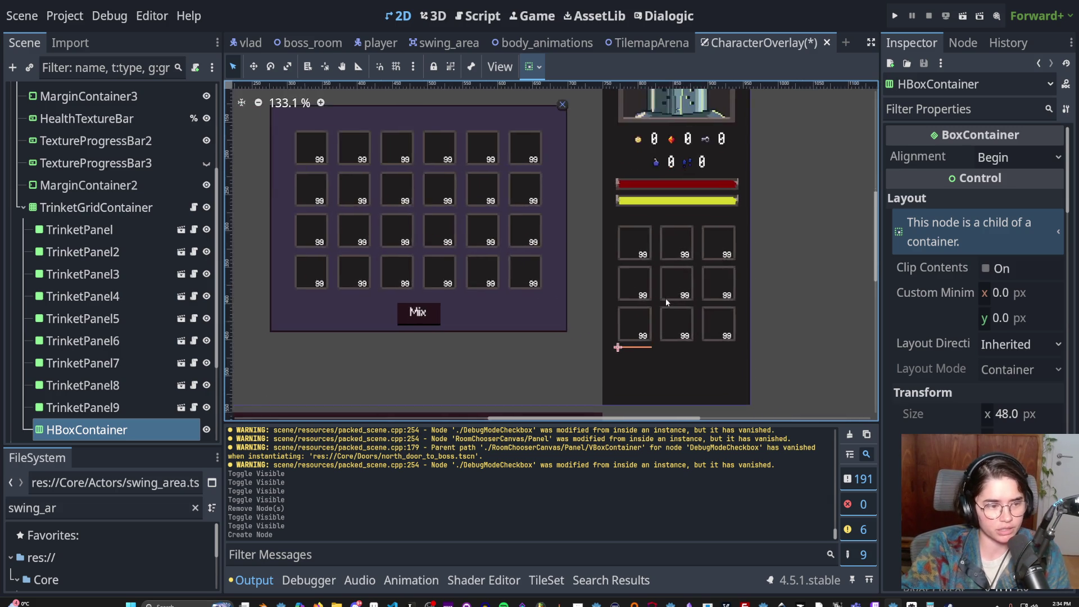
{"action": "scroll", "coordinate": [551, 261], "scroll_direction": "down", "scroll_amount": 1}
{"action": "scroll", "coordinate": [626, 294], "scroll_direction": "up", "scroll_amount": 1}
{"action": "scroll", "coordinate": [626, 294], "scroll_direction": "left", "scroll_amount": 2}
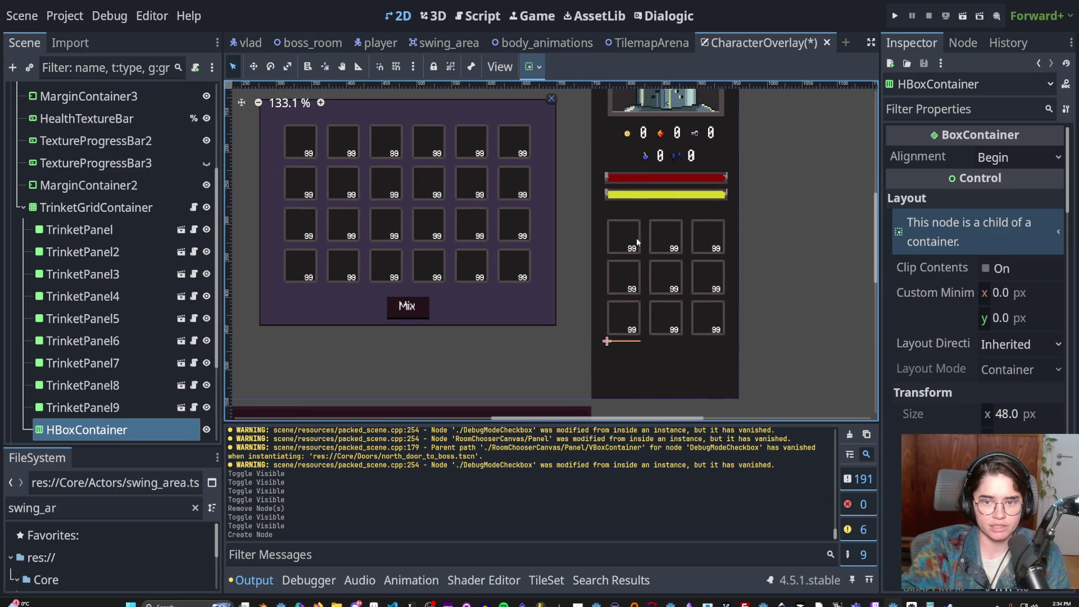
{"action": "left_click", "coordinate": [669, 242]}
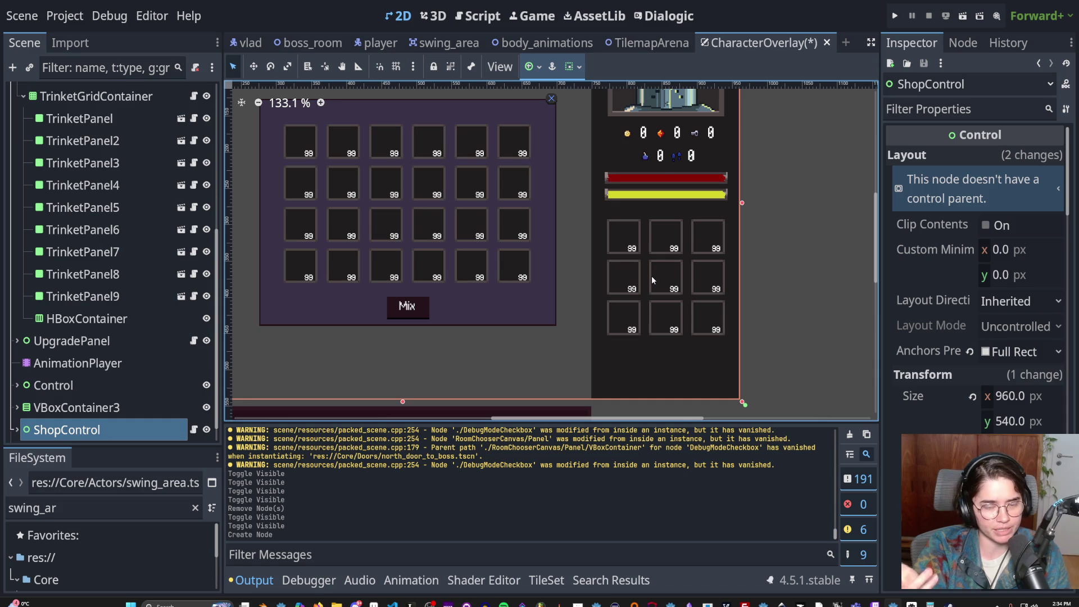
{"action": "scroll", "coordinate": [508, 214], "scroll_direction": "up", "scroll_amount": 2}
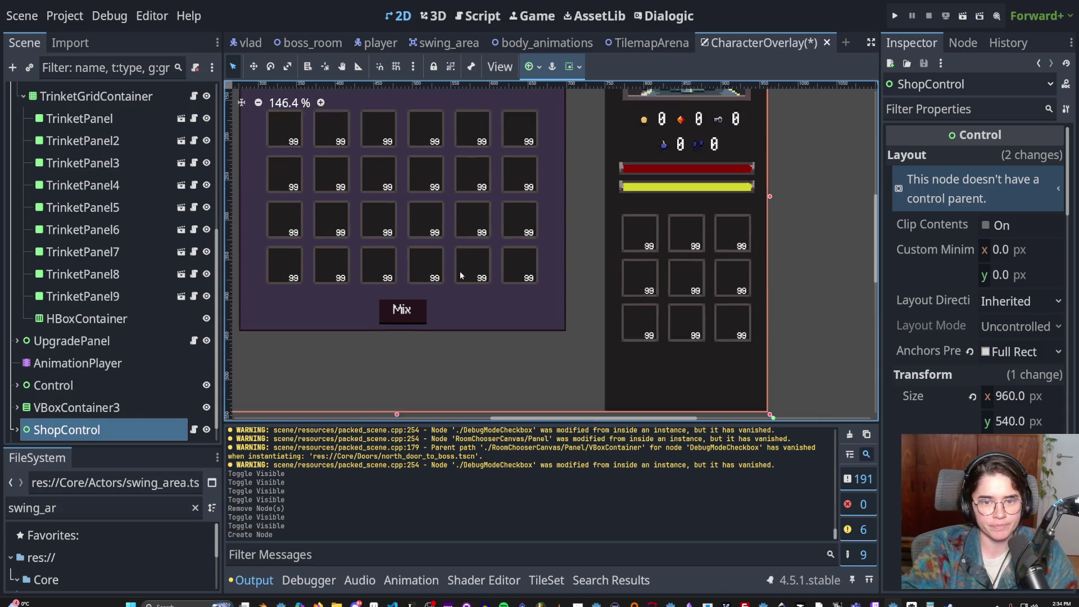
{"action": "scroll", "coordinate": [515, 277], "scroll_direction": "down", "scroll_amount": 2}
{"action": "scroll", "coordinate": [558, 331], "scroll_direction": "down", "scroll_amount": 1}
{"action": "scroll", "coordinate": [346, 224], "scroll_direction": "up", "scroll_amount": 1}
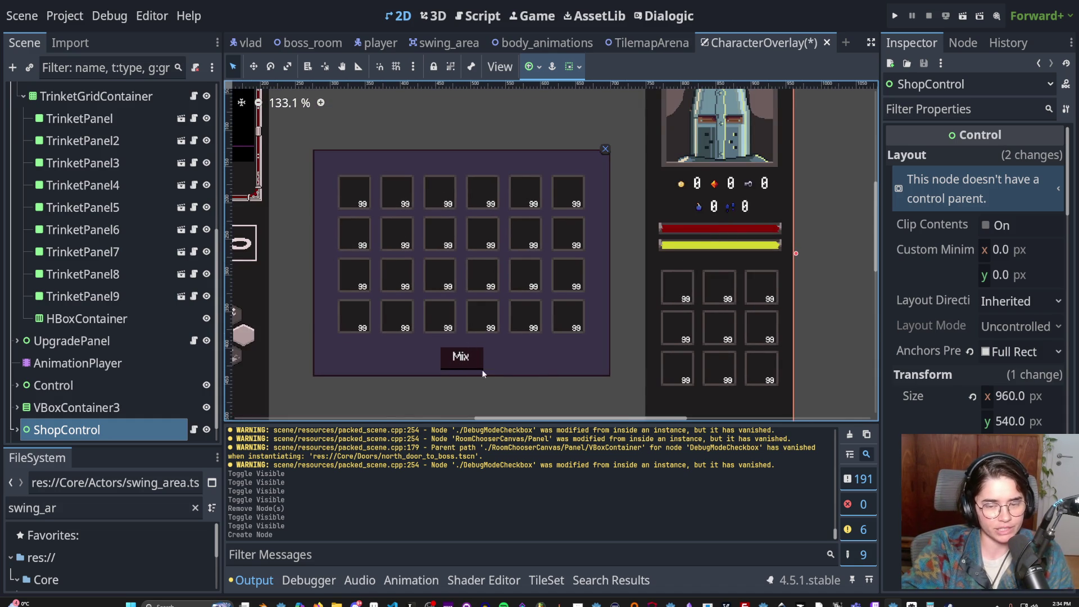
{"action": "scroll", "coordinate": [494, 315], "scroll_direction": "up", "scroll_amount": 1}
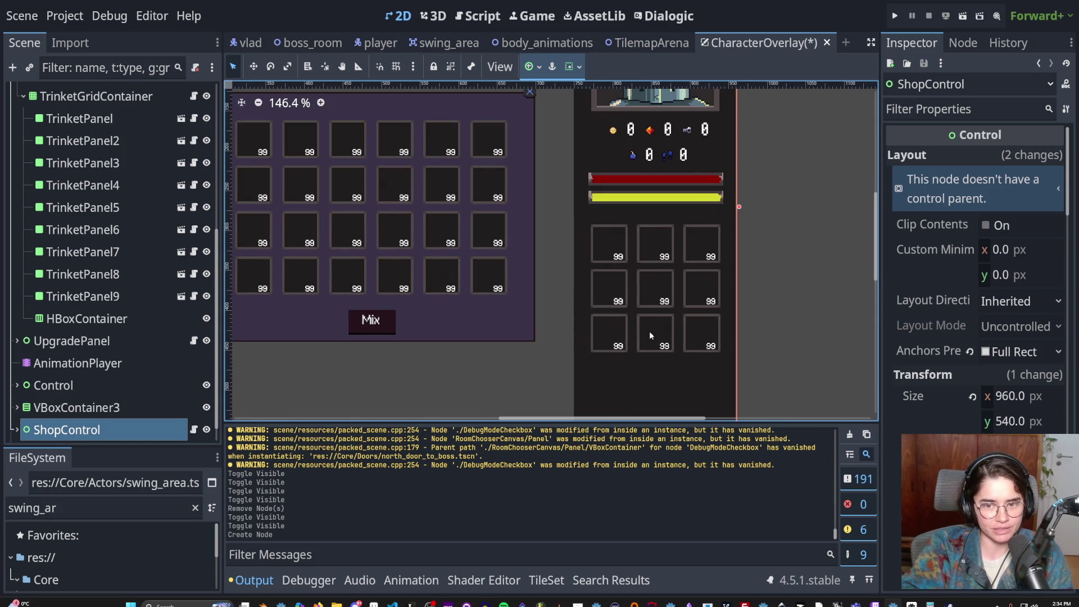
{"action": "scroll", "coordinate": [646, 312], "scroll_direction": "down", "scroll_amount": 1}
{"action": "scroll", "coordinate": [632, 294], "scroll_direction": "down", "scroll_amount": 1}
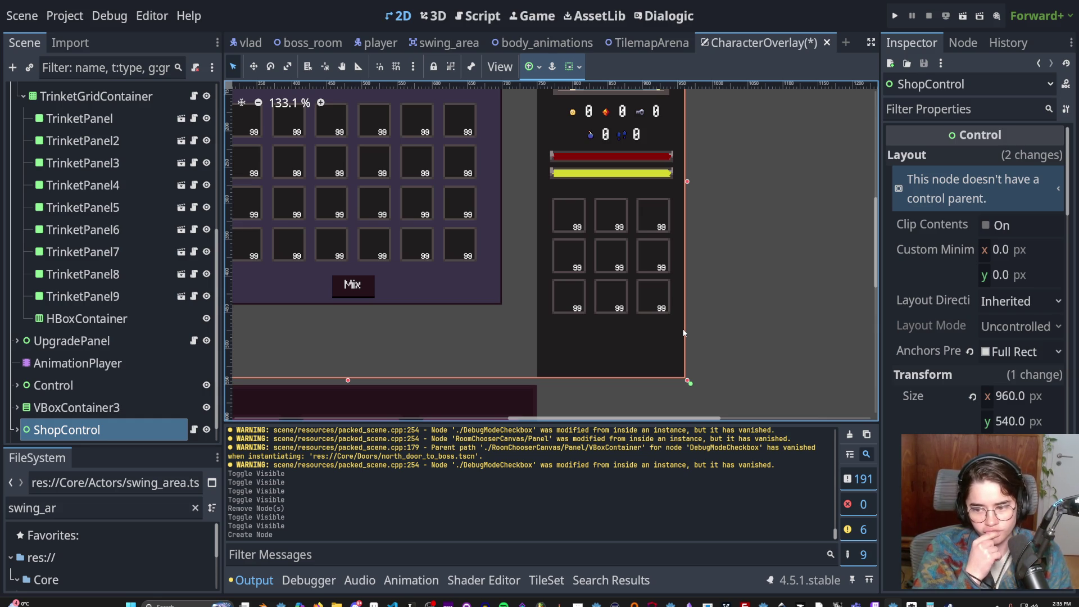
{"action": "left_click", "coordinate": [87, 318]}
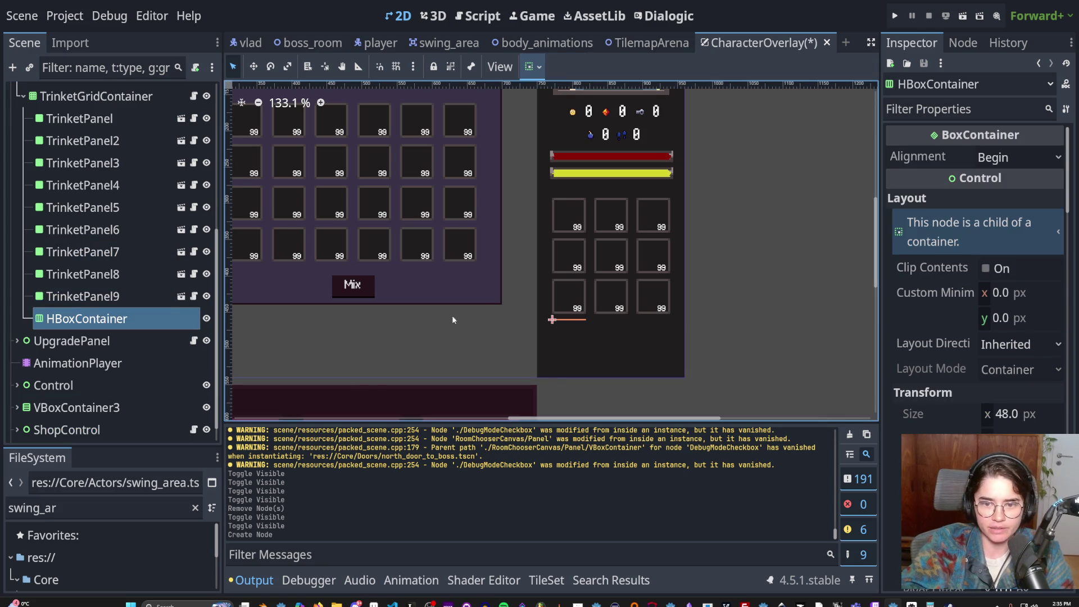
- Check the HBoxContainer's node actions without applying any, then select TrinketPanel9 and TrinketPanel20
{"action": "right_click", "coordinate": [118, 320]}
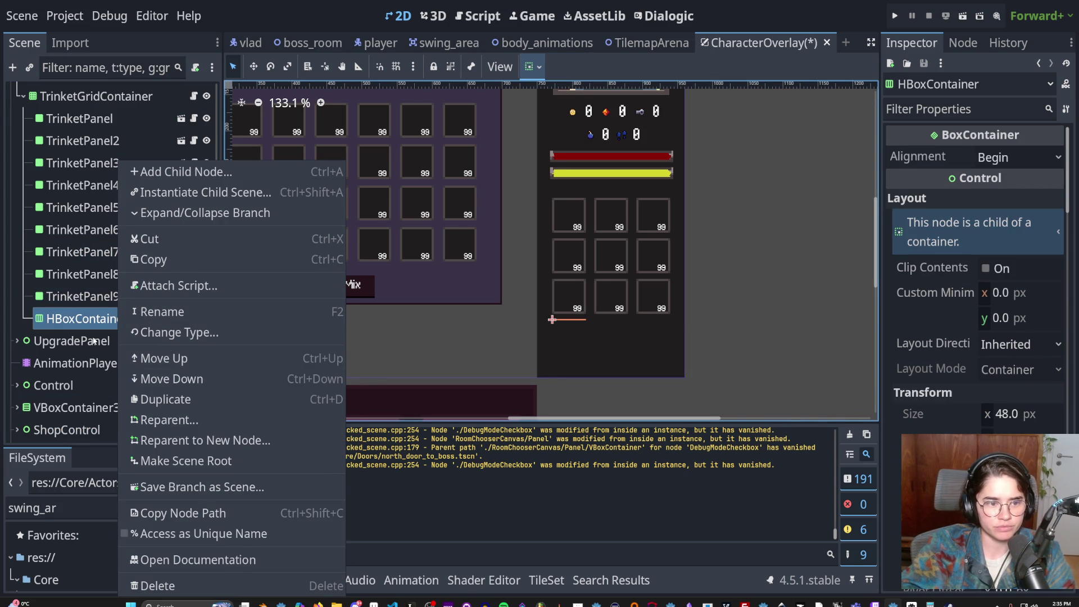
{"action": "left_click", "coordinate": [85, 293]}
{"action": "left_click", "coordinate": [84, 292]}
{"action": "left_click", "coordinate": [288, 244]}
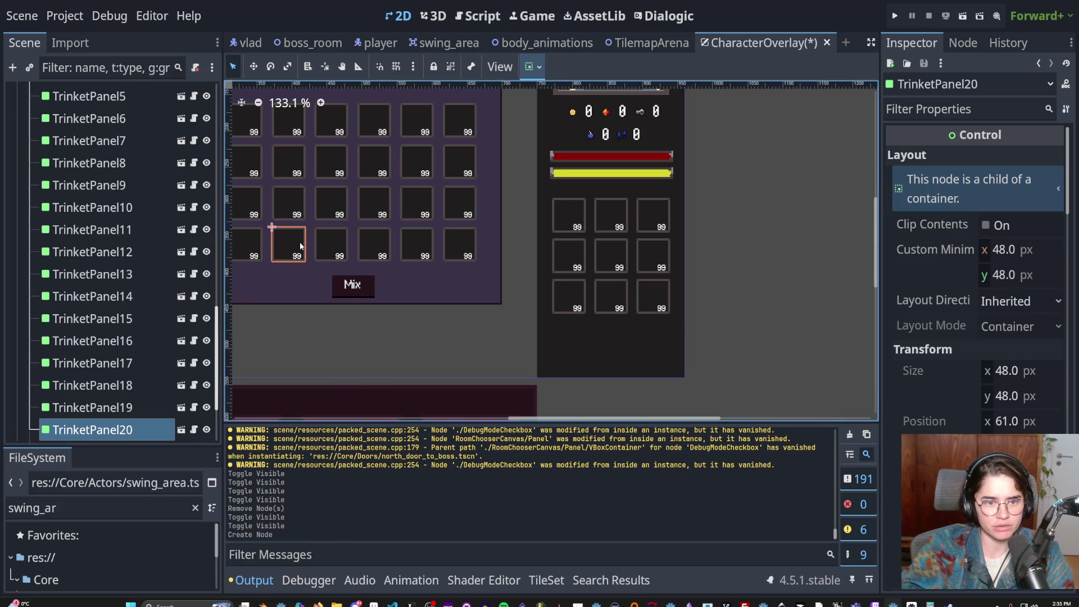
- Try moving TrinketPanel20, enlarge the FileSystem dock, and select the old swing_ar search text
{"action": "mouse_move", "coordinate": [140, 352]}
{"action": "left_mouse_down"}
{"action": "mouse_move", "coordinate": [113, 342]}
{"action": "mouse_move", "coordinate": [112, 296]}
{"action": "mouse_move", "coordinate": [114, 386]}
{"action": "left_mouse_up"}
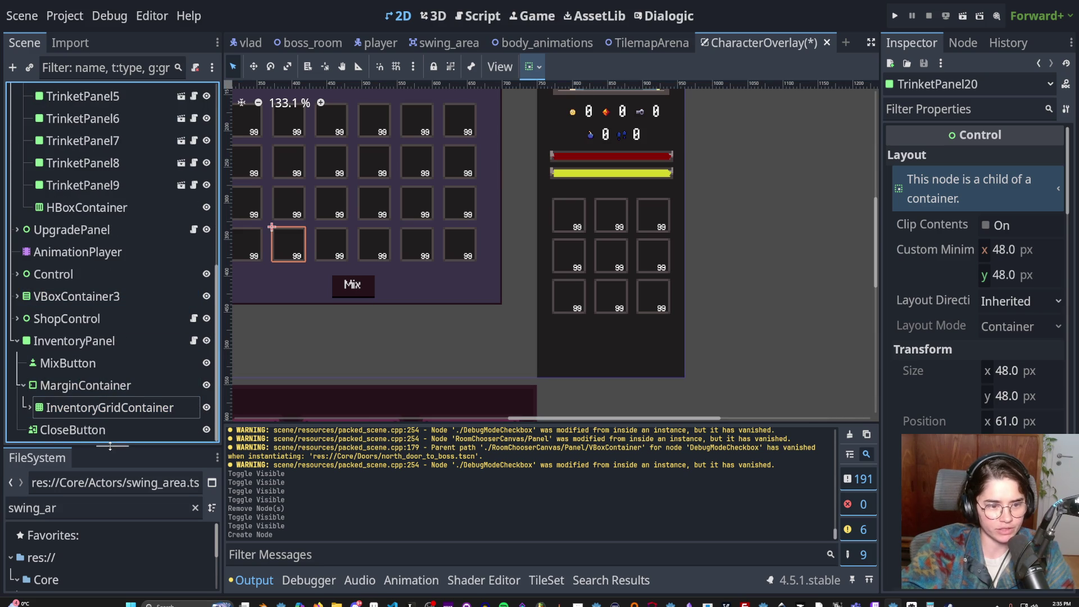
{"action": "left_click_drag", "start_coordinate": [113, 447], "coordinate": [113, 274]}
{"action": "double_click", "coordinate": [56, 335]}
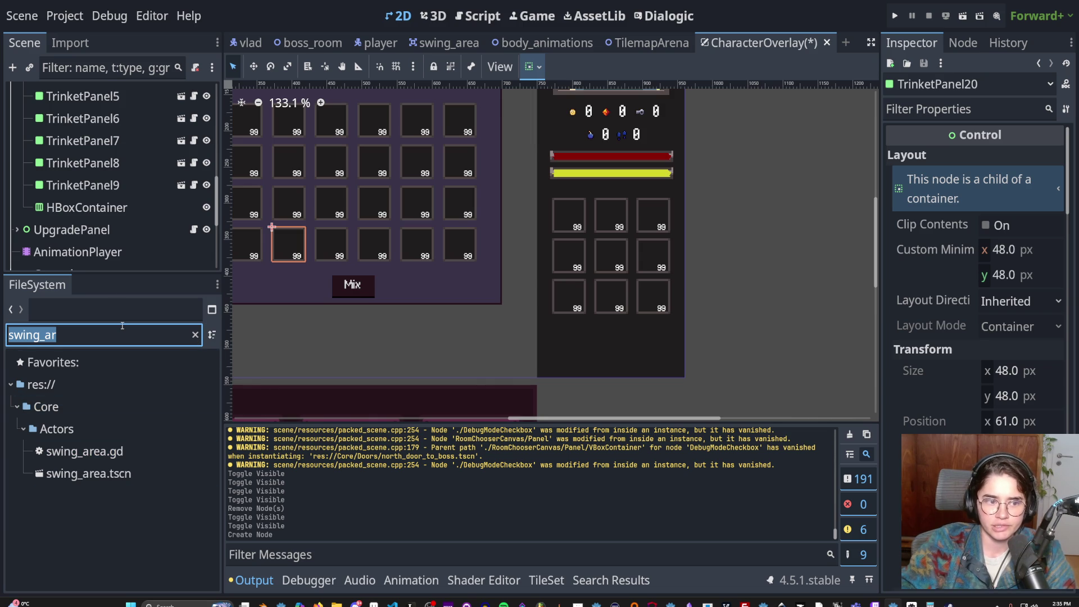
- Filter FileSystem for 'trinke' and instance another trinket_panel.tscn into the grid
{"action": "type", "text": "trinke"}
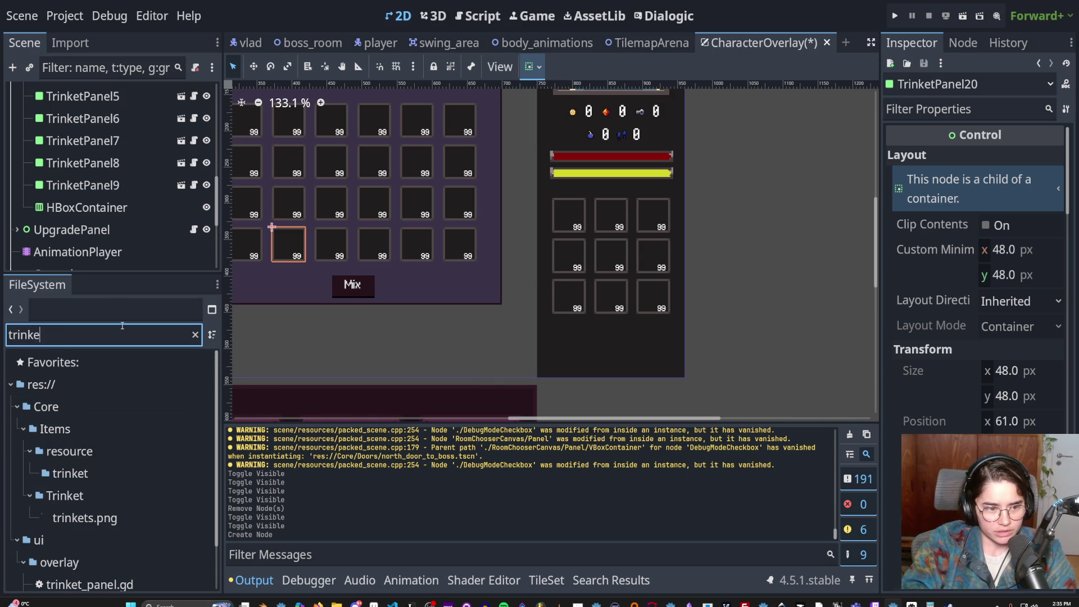
{"action": "scroll", "coordinate": [112, 506], "scroll_direction": "down", "scroll_amount": 2}
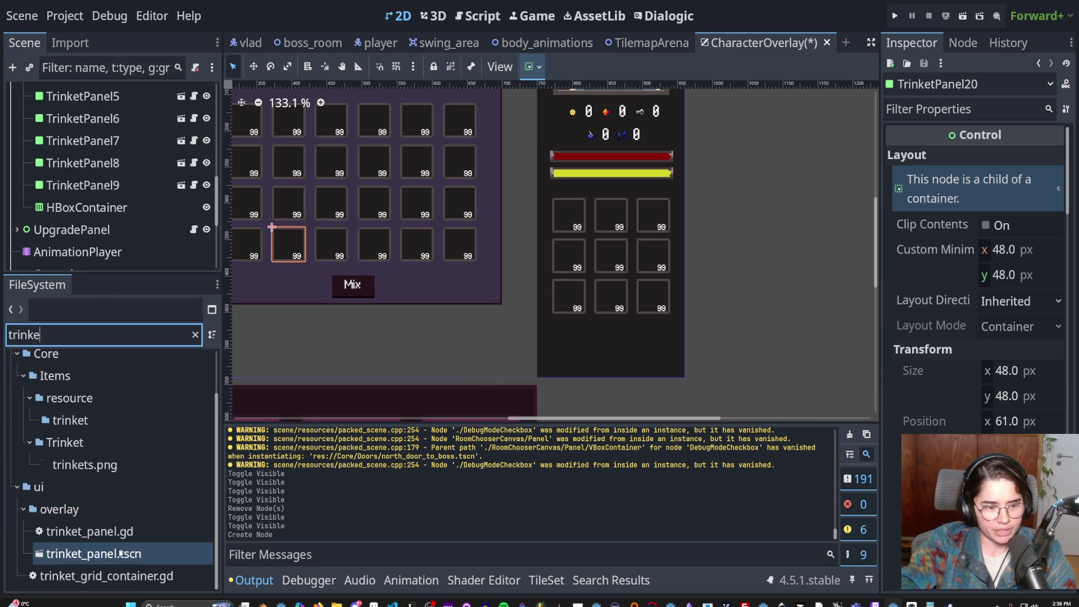
{"action": "right_click", "coordinate": [119, 553]}
{"action": "left_click", "coordinate": [160, 270]}
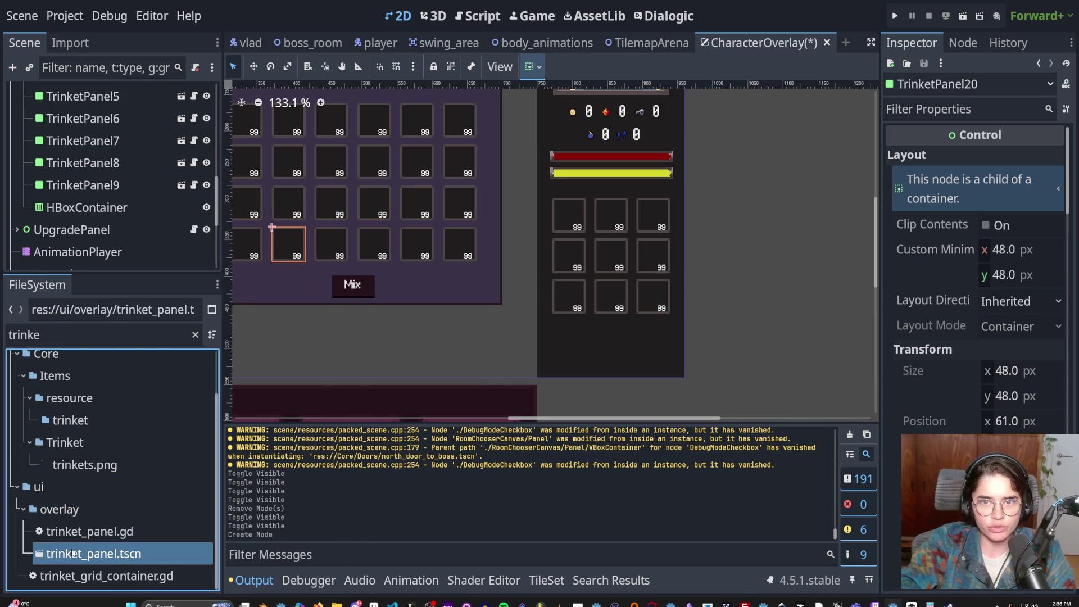
- Open trinket_panel.tscn, toggle CauldrenSelect's visibility off and on, save, and run the game
{"action": "double_click", "coordinate": [111, 557]}
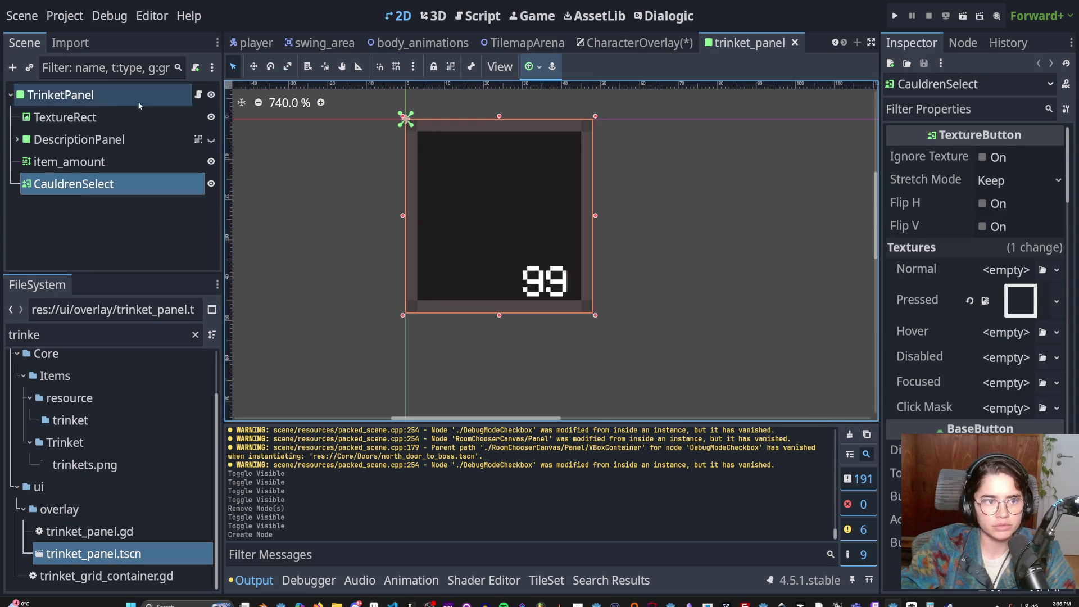
{"action": "scroll", "coordinate": [452, 279], "scroll_direction": "down", "scroll_amount": 3}
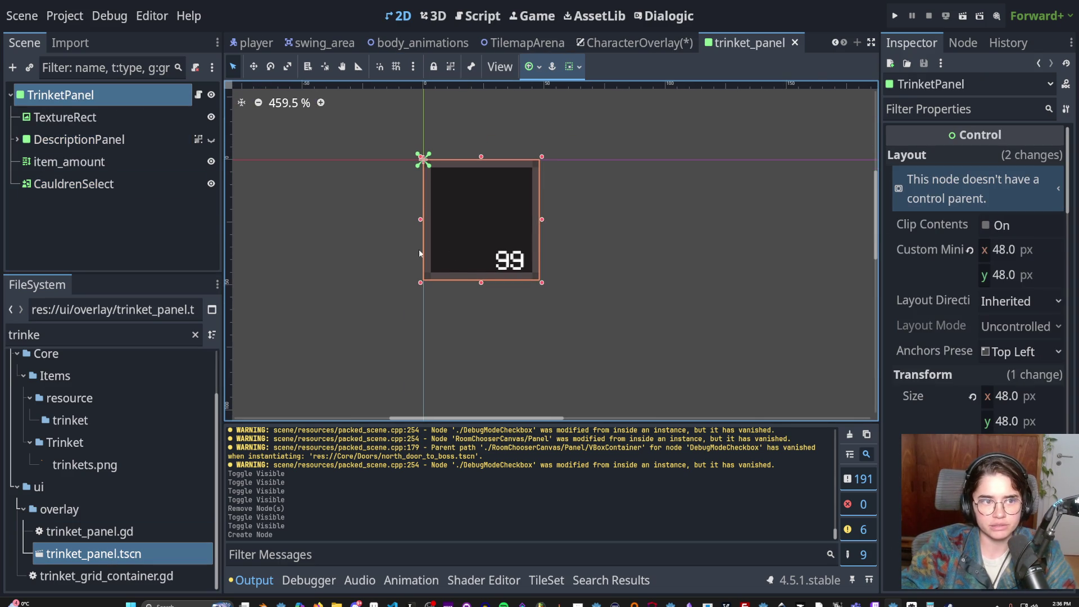
{"action": "left_click", "coordinate": [194, 186]}
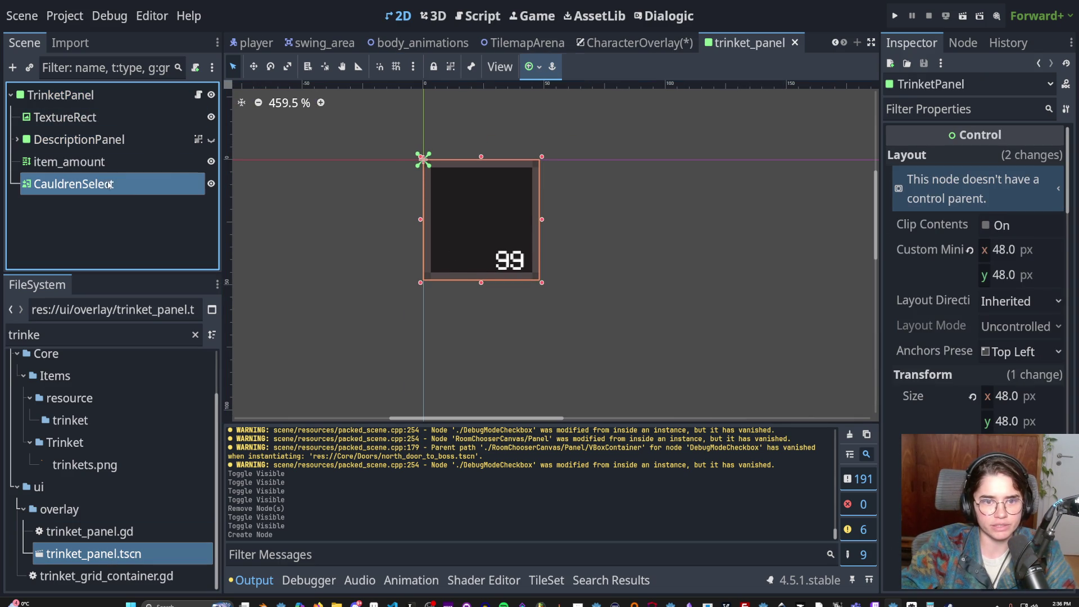
{"action": "left_click", "coordinate": [211, 184]}
{"action": "left_click", "coordinate": [211, 184]}
{"action": "key", "text": "ctrl+s"}
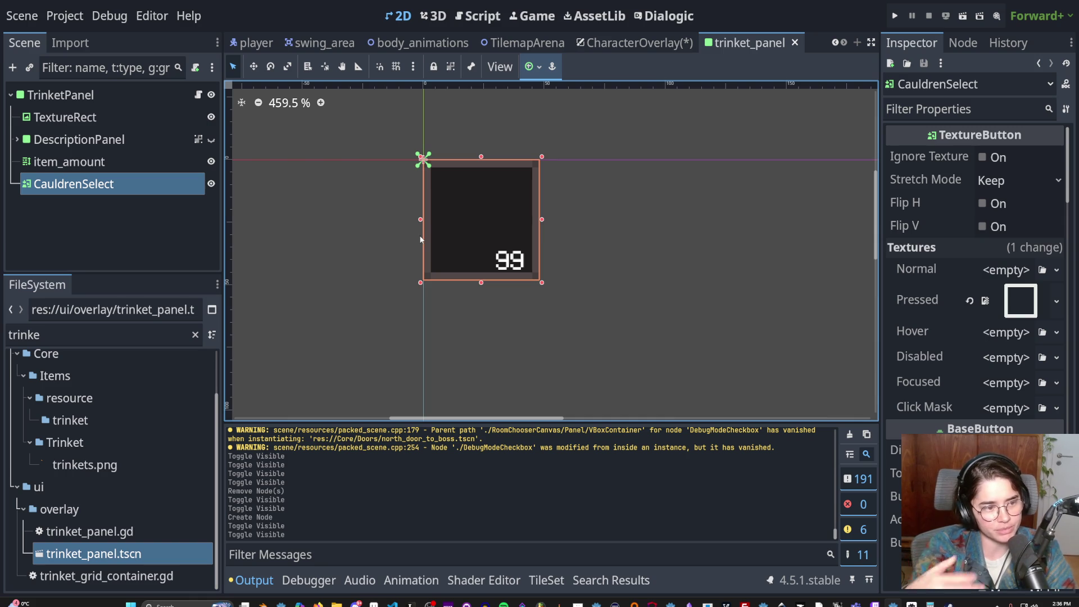
{"action": "left_click", "coordinate": [895, 15]}
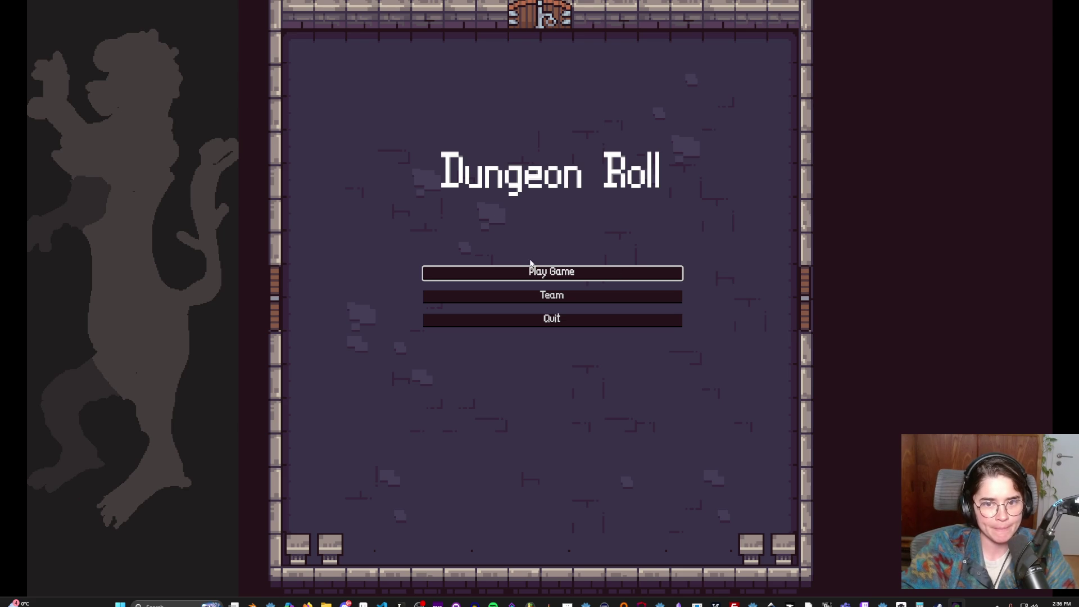
- Start the game with Play Game and choose a character
{"action": "left_click", "coordinate": [531, 270]}
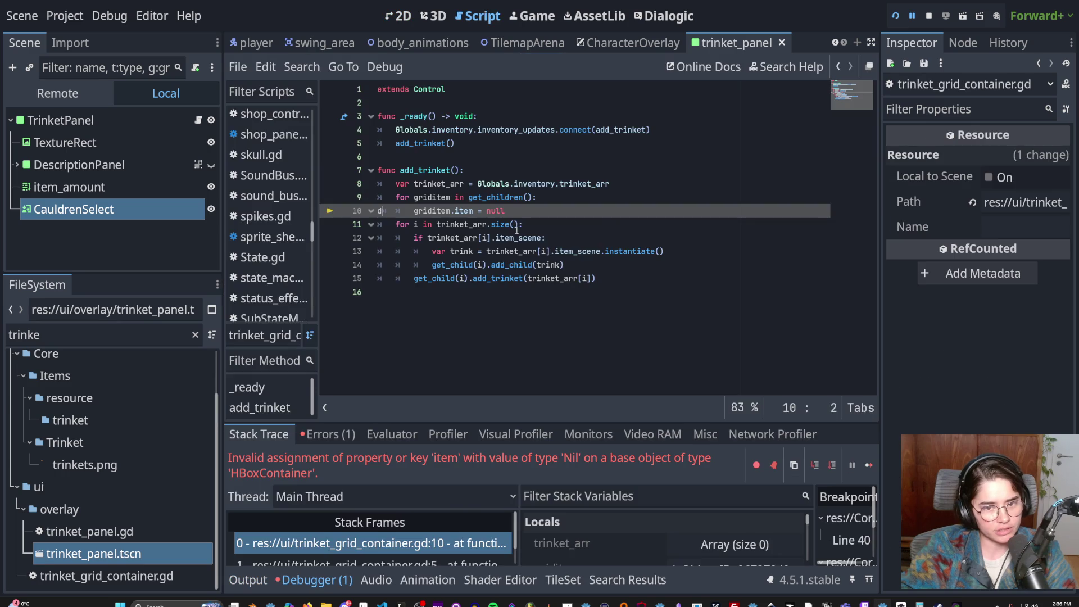
{"action": "left_click", "coordinate": [550, 198]}
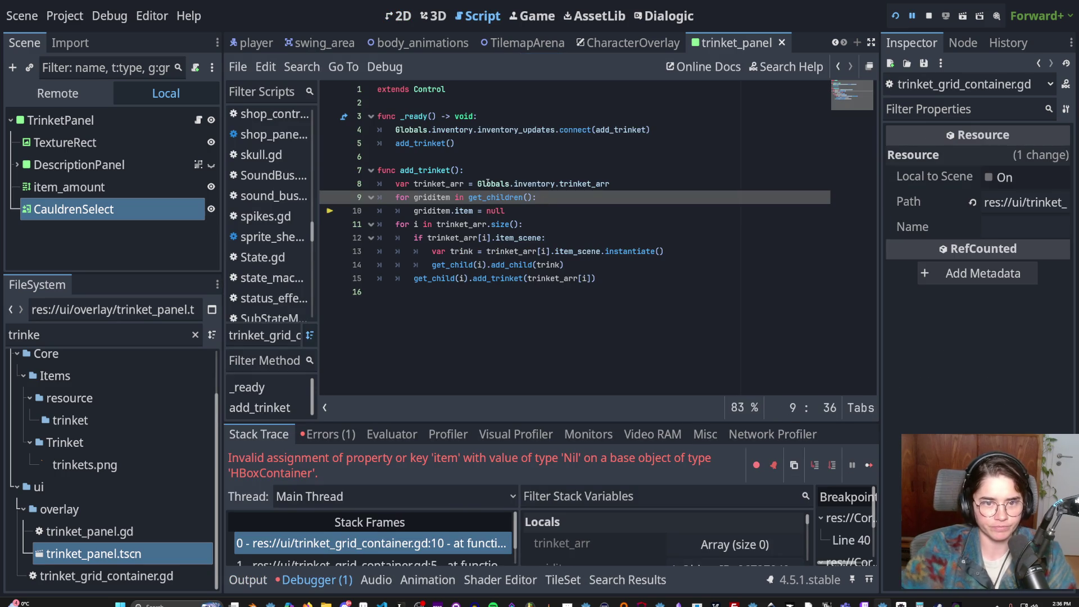
{"action": "mouse_move", "coordinate": [488, 183]}
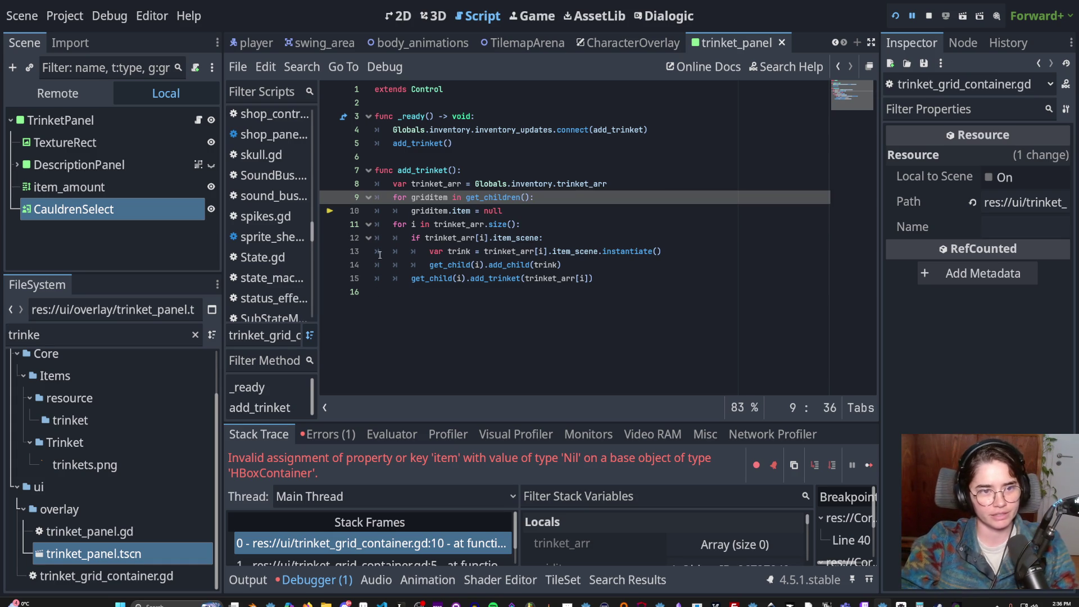
- Trace the crash through the line 10 and line 5 debugger frames, then reopen CharacterOverlay
{"action": "left_click", "coordinate": [456, 541]}
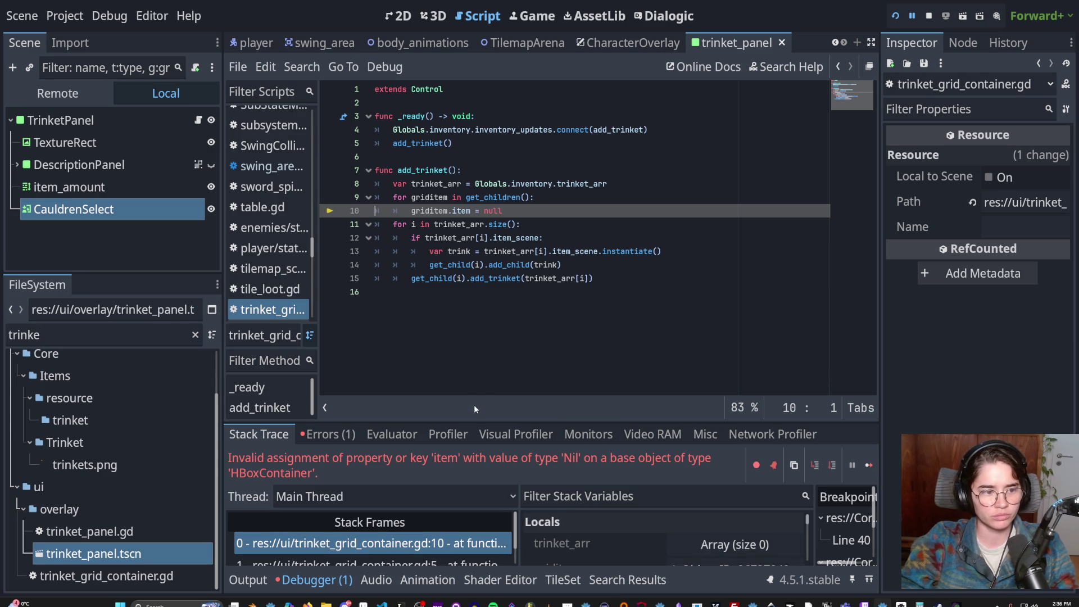
{"action": "left_click_drag", "start_coordinate": [466, 421], "coordinate": [477, 336]}
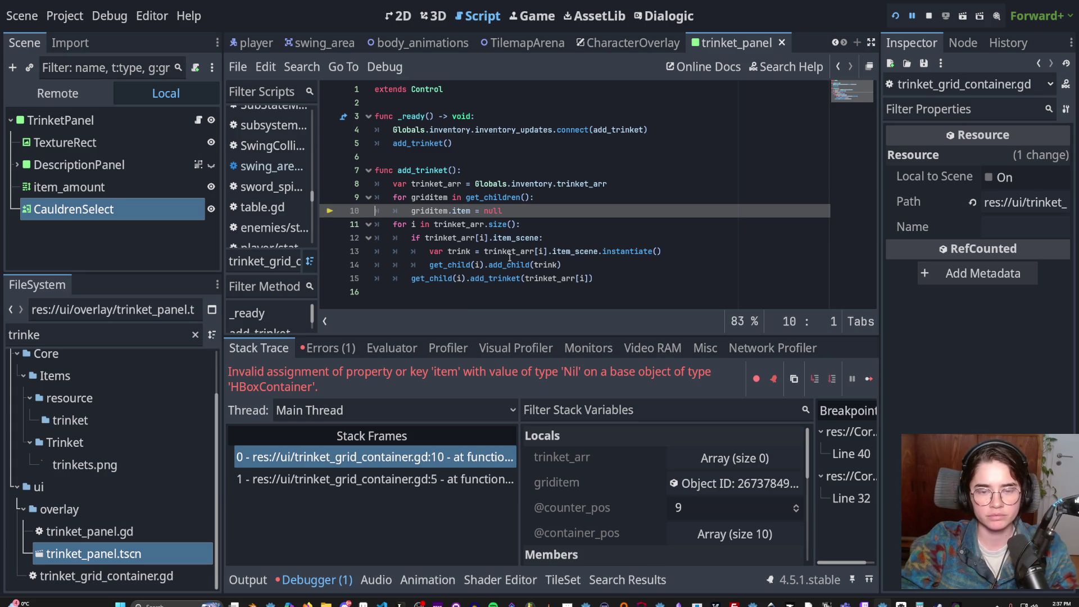
{"action": "left_click", "coordinate": [466, 479]}
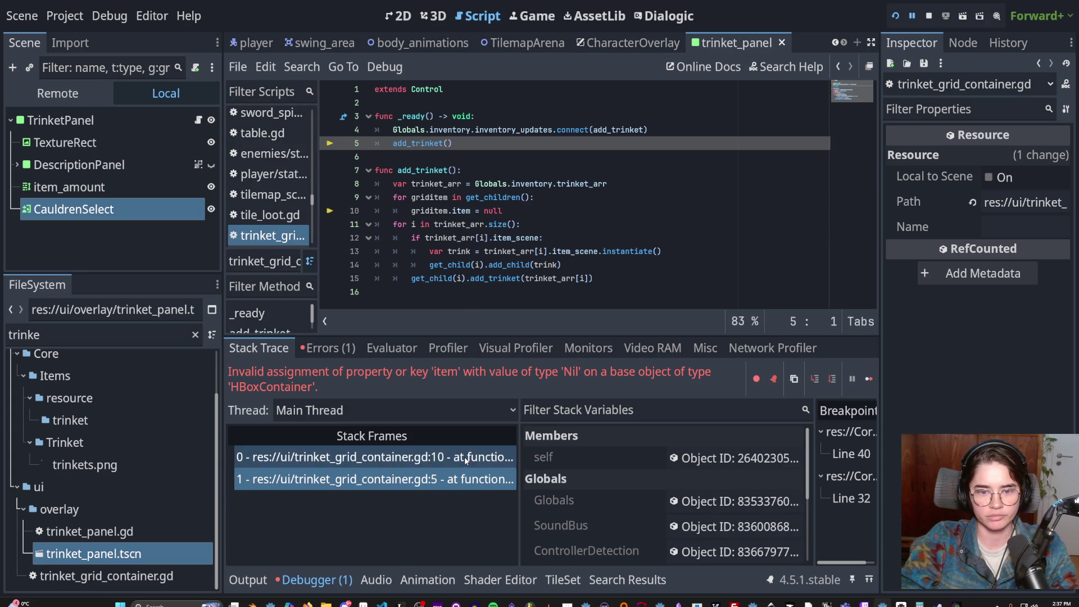
{"action": "left_click", "coordinate": [464, 457]}
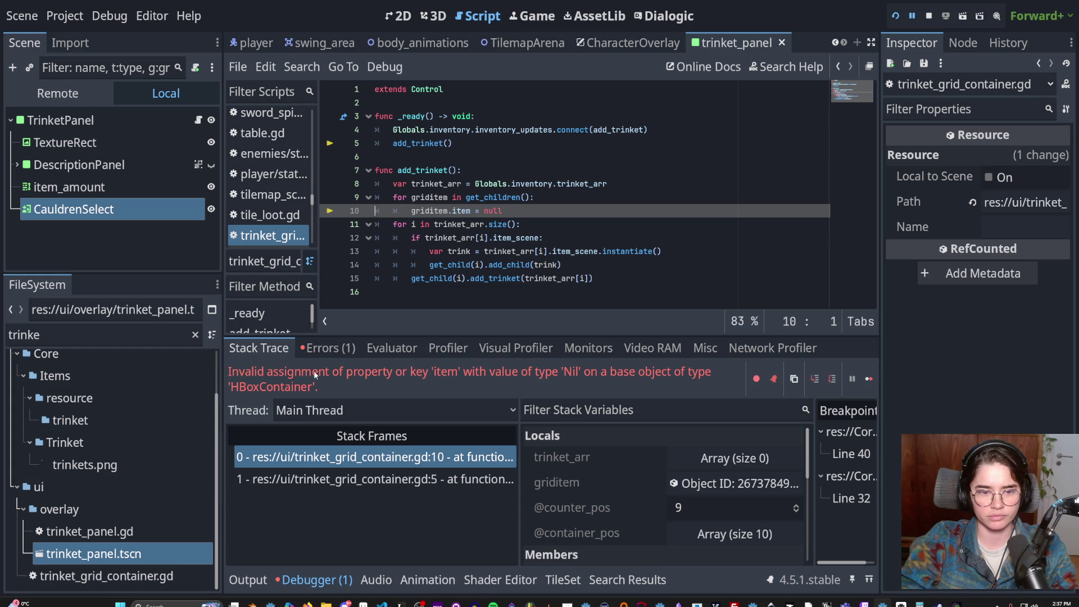
{"action": "left_click", "coordinate": [632, 43]}
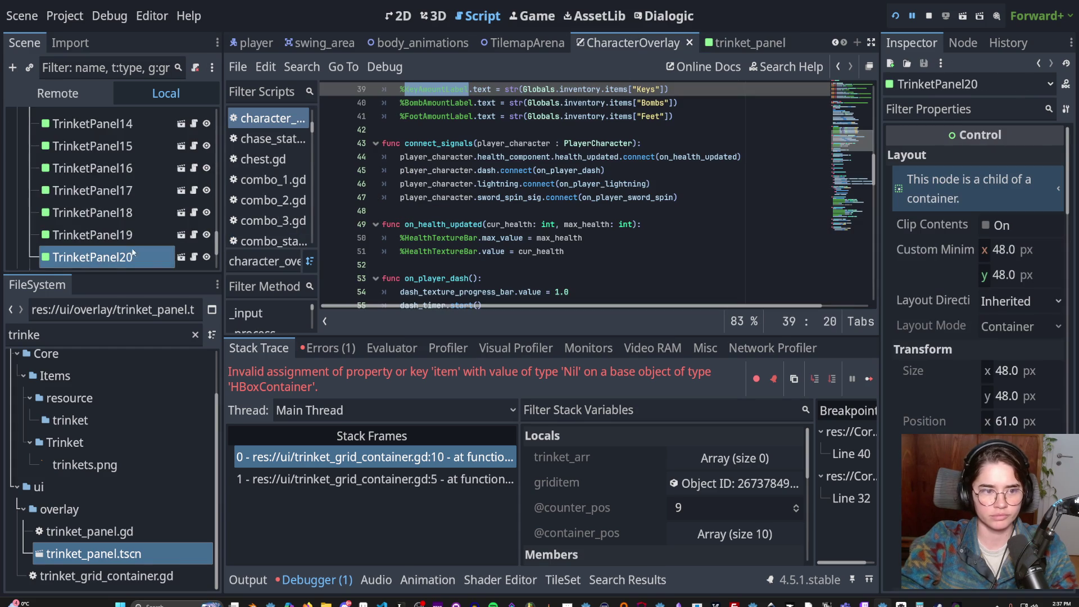
- Collapse InventoryGridContainer and MarginContainer, switch to the 2D view, and select ShopControl
{"action": "scroll", "coordinate": [132, 248], "scroll_direction": "down", "scroll_amount": 3}
{"action": "scroll", "coordinate": [98, 240], "scroll_direction": "up", "scroll_amount": 8}
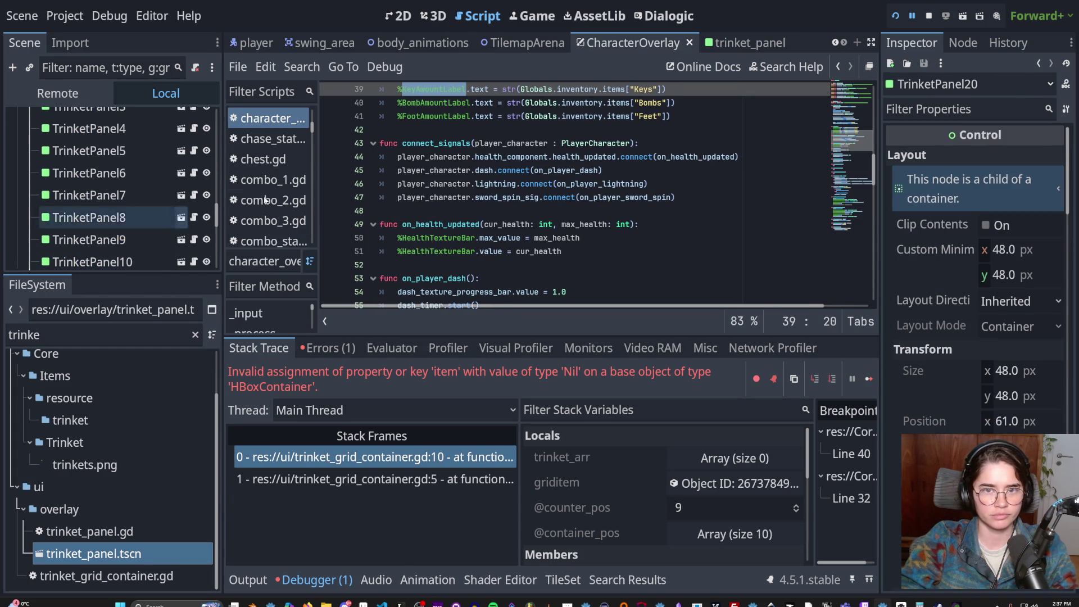
{"action": "scroll", "coordinate": [133, 201], "scroll_direction": "up", "scroll_amount": 4}
{"action": "left_click", "coordinate": [26, 236]}
{"action": "left_click", "coordinate": [22, 212]}
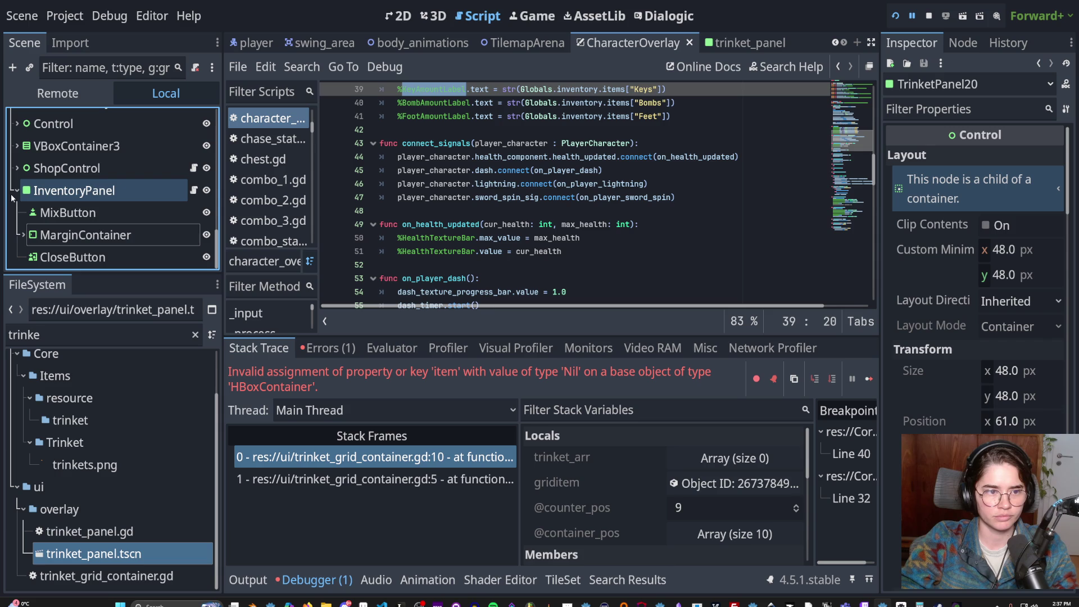
{"action": "left_click", "coordinate": [402, 21]}
{"action": "scroll", "coordinate": [489, 257], "scroll_direction": "down", "scroll_amount": 4}
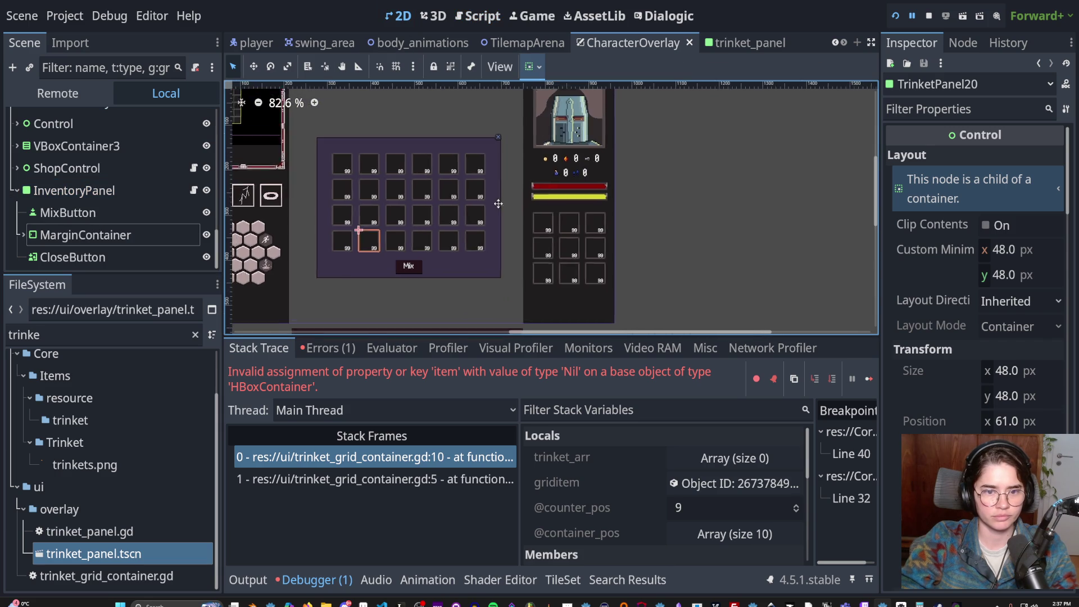
{"action": "left_click", "coordinate": [545, 227]}
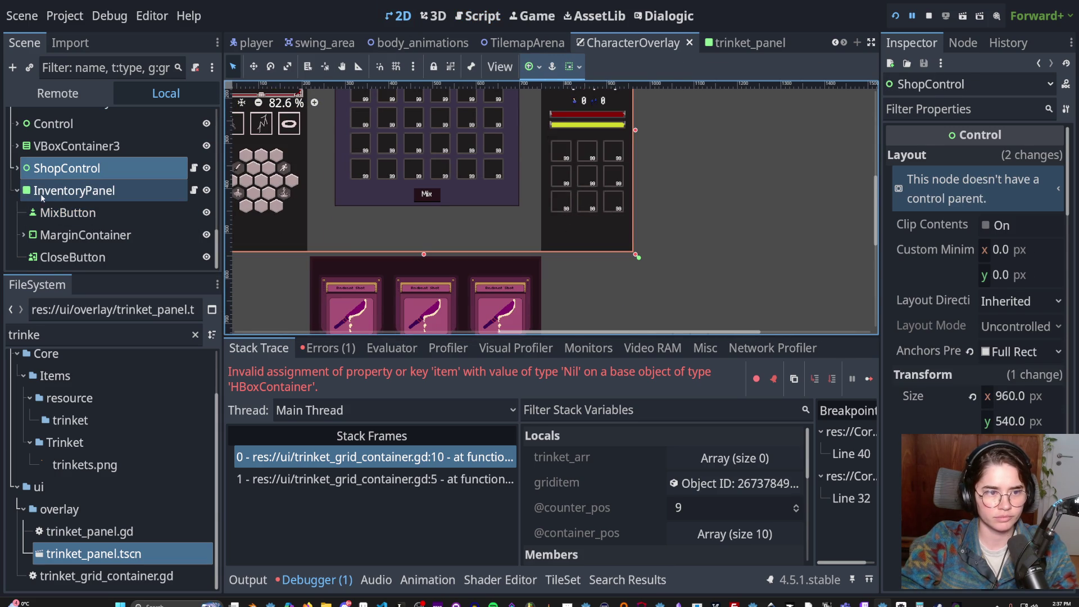
{"action": "scroll", "coordinate": [75, 201], "scroll_direction": "up", "scroll_amount": 3}
{"action": "scroll", "coordinate": [75, 201], "scroll_direction": "up", "scroll_amount": 3}
- Drag HBoxContainer out of TrinketGridContainer to sit as its sibling directly below
{"action": "left_click", "coordinate": [78, 212]}
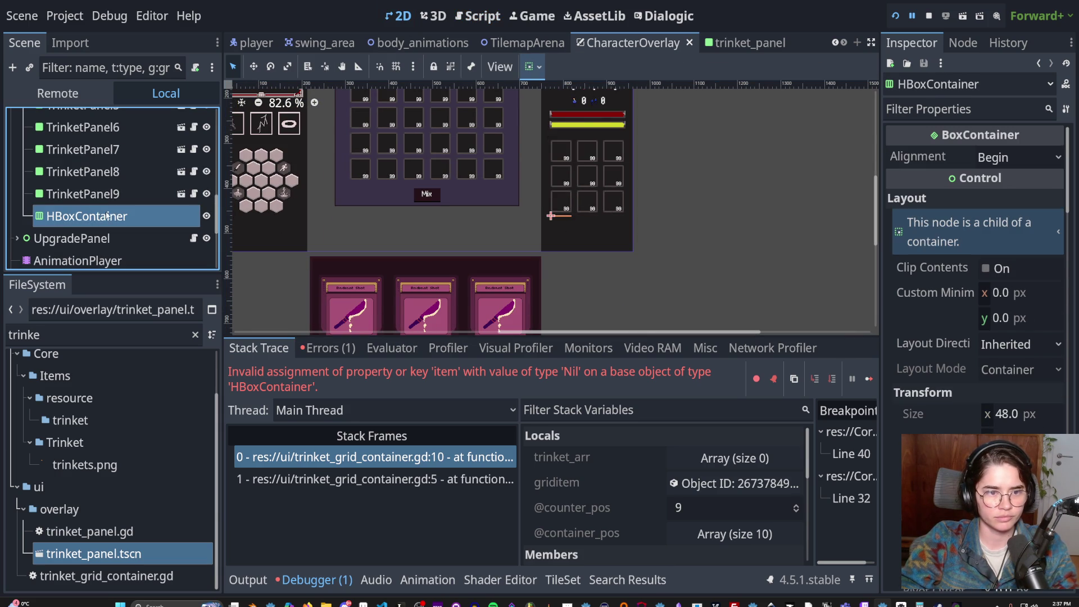
{"action": "scroll", "coordinate": [88, 219], "scroll_direction": "up", "scroll_amount": 2}
{"action": "scroll", "coordinate": [88, 219], "scroll_direction": "down", "scroll_amount": 2}
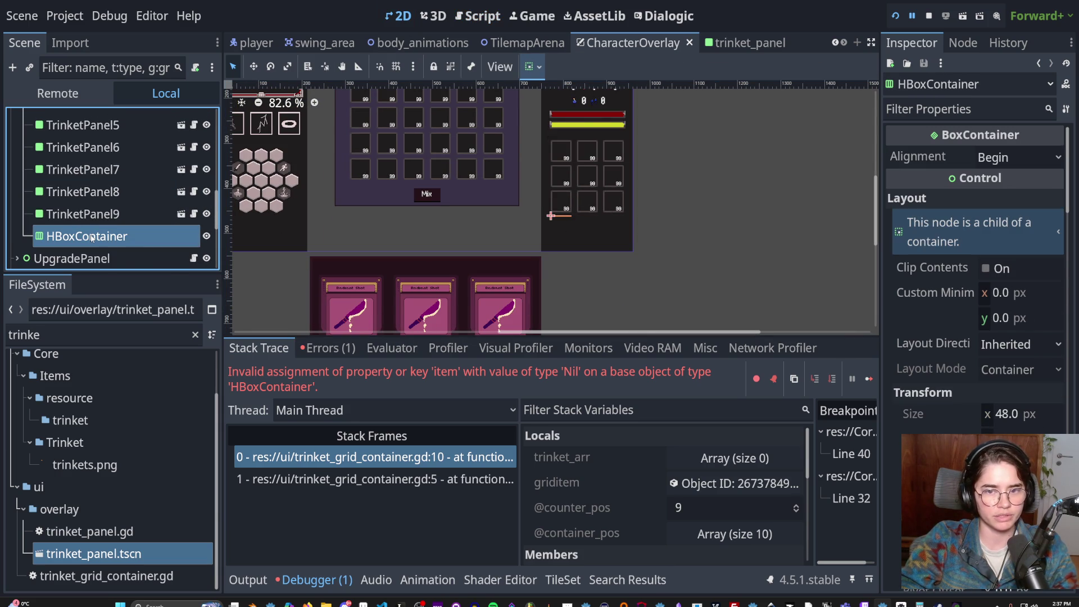
{"action": "scroll", "coordinate": [90, 235], "scroll_direction": "up", "scroll_amount": 5}
{"action": "scroll", "coordinate": [90, 234], "scroll_direction": "up", "scroll_amount": 3}
{"action": "scroll", "coordinate": [90, 233], "scroll_direction": "down", "scroll_amount": 6}
{"action": "scroll", "coordinate": [94, 233], "scroll_direction": "down", "scroll_amount": 1}
{"action": "mouse_move", "coordinate": [94, 234]}
{"action": "left_mouse_down"}
{"action": "mouse_move", "coordinate": [112, 200]}
{"action": "mouse_move", "coordinate": [74, 191]}
{"action": "mouse_move", "coordinate": [70, 231]}
{"action": "mouse_move", "coordinate": [48, 217]}
{"action": "mouse_move", "coordinate": [71, 186]}
{"action": "mouse_move", "coordinate": [74, 209]}
{"action": "mouse_move", "coordinate": [80, 188]}
{"action": "mouse_move", "coordinate": [63, 207]}
{"action": "mouse_move", "coordinate": [64, 190]}
{"action": "left_mouse_up"}
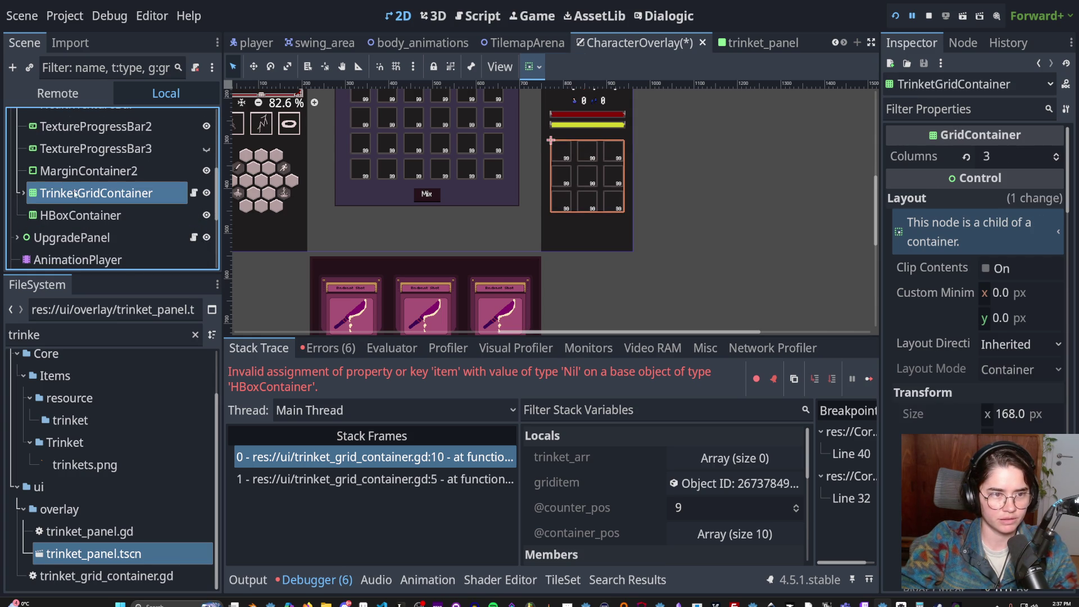
{"action": "scroll", "coordinate": [454, 214], "scroll_direction": "up", "scroll_amount": 3}
{"action": "key", "text": "Down"}
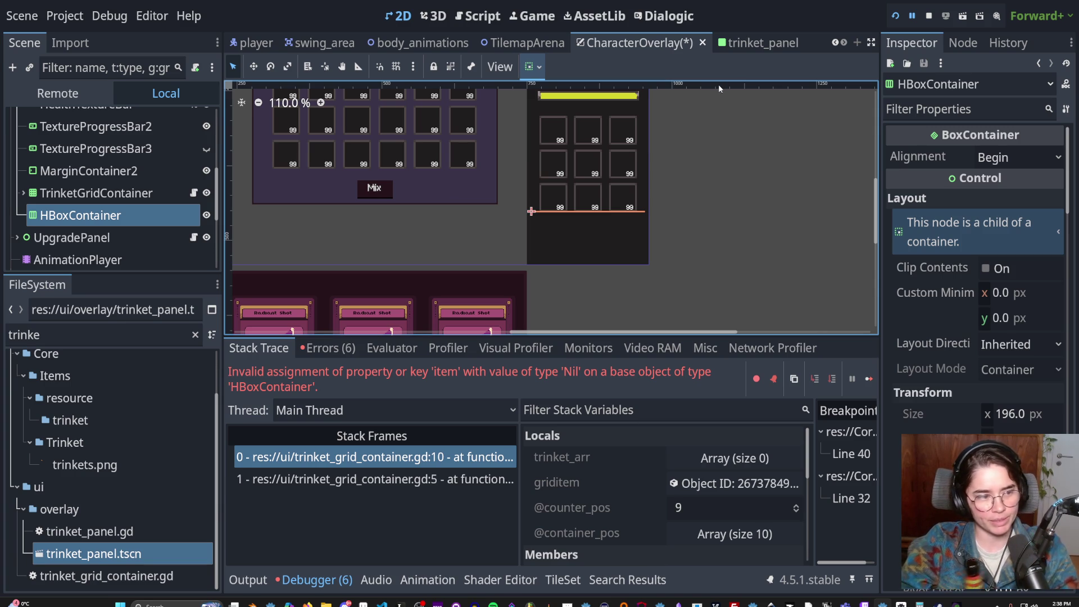
{"action": "scroll", "coordinate": [605, 237], "scroll_direction": "down", "scroll_amount": 2}
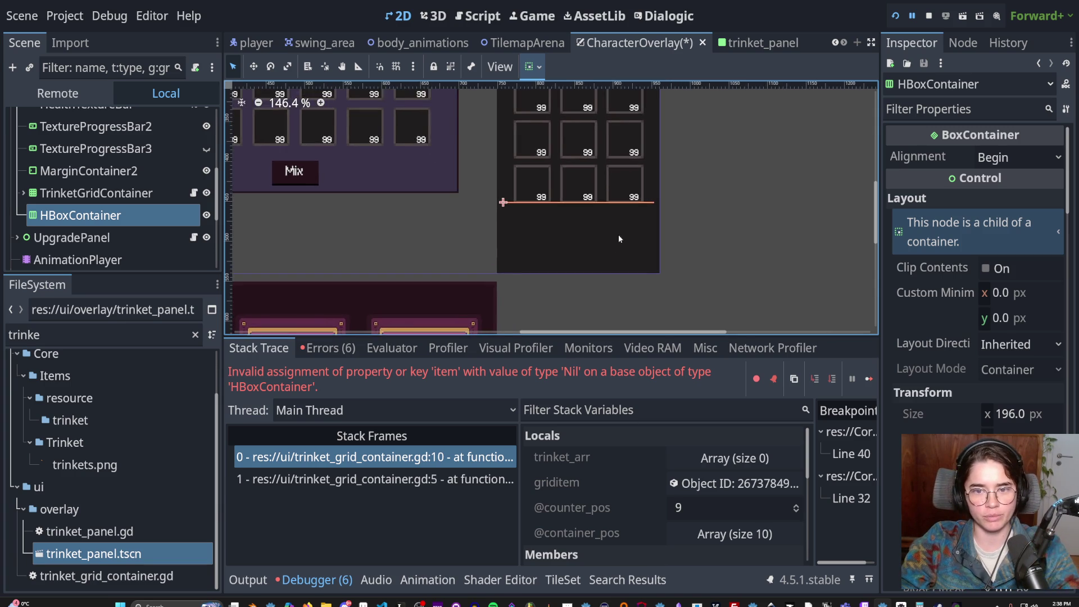
{"action": "scroll", "coordinate": [700, 268], "scroll_direction": "down", "scroll_amount": 1}
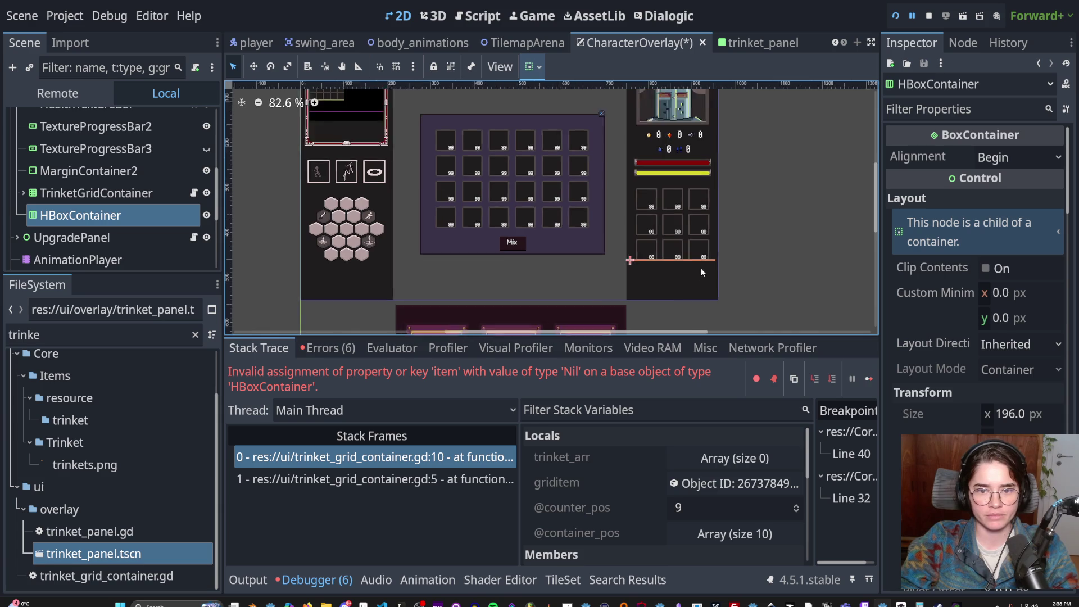
{"action": "scroll", "coordinate": [608, 241], "scroll_direction": "up", "scroll_amount": 2}
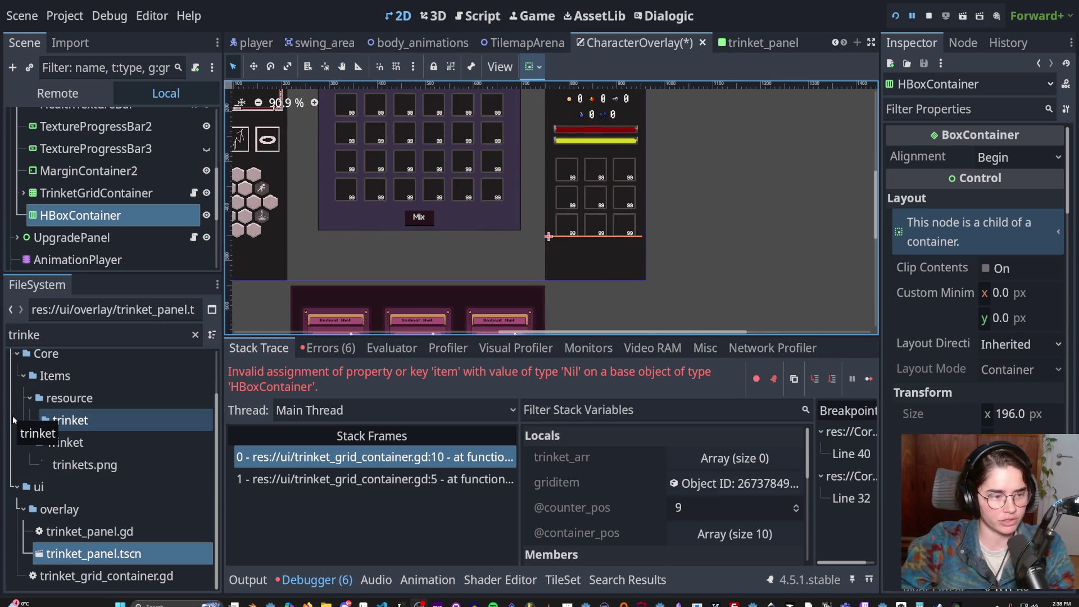
{"action": "scroll", "coordinate": [565, 264], "scroll_direction": "up", "scroll_amount": 3}
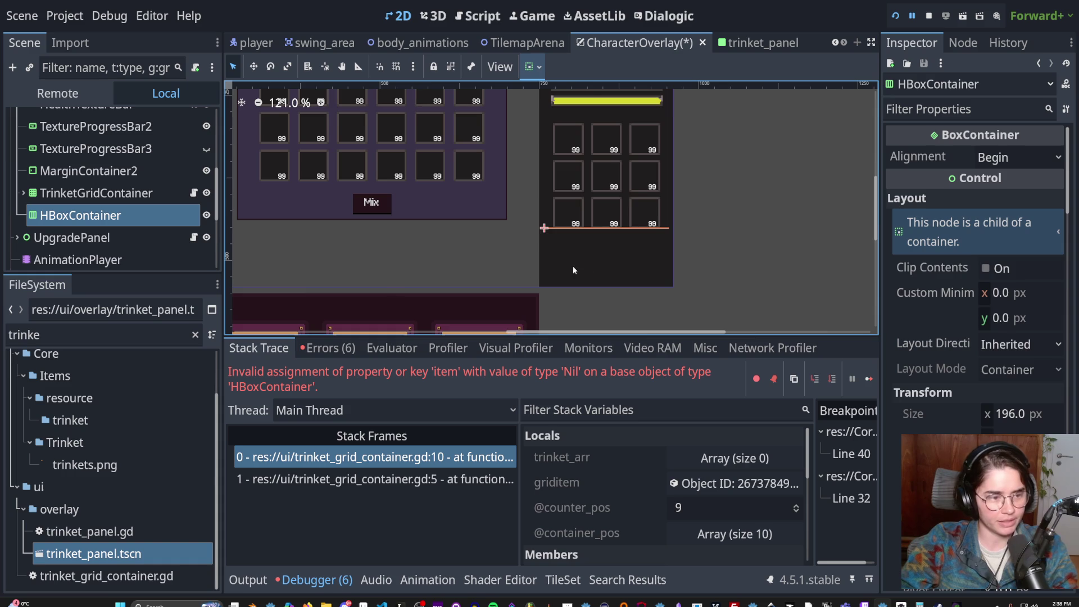
{"action": "scroll", "coordinate": [592, 277], "scroll_direction": "up", "scroll_amount": 2}
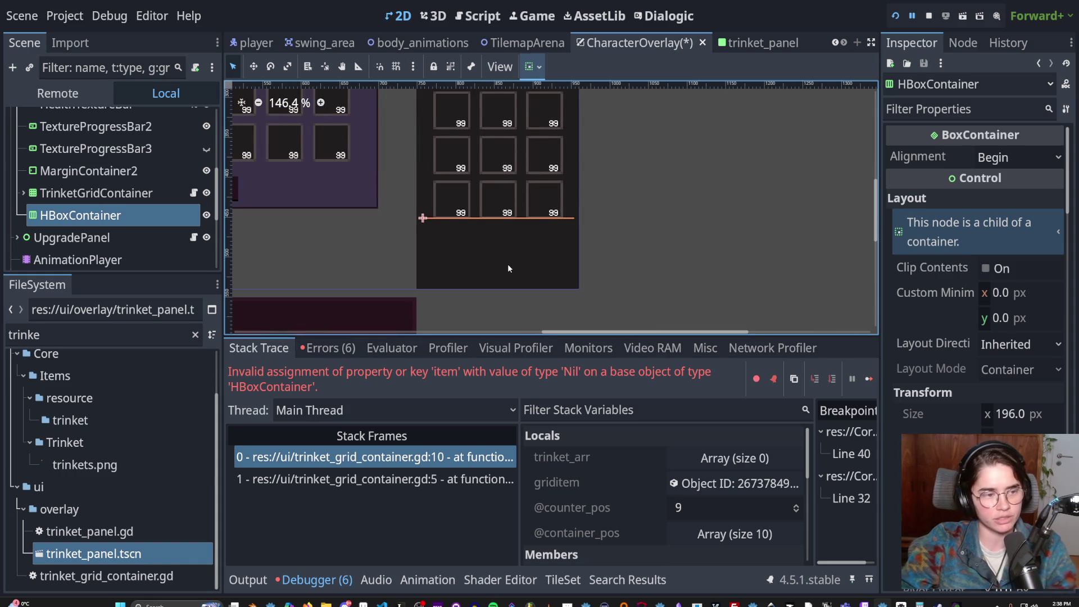
{"action": "scroll", "coordinate": [507, 269], "scroll_direction": "up", "scroll_amount": 1}
{"action": "scroll", "coordinate": [531, 289], "scroll_direction": "down", "scroll_amount": 3}
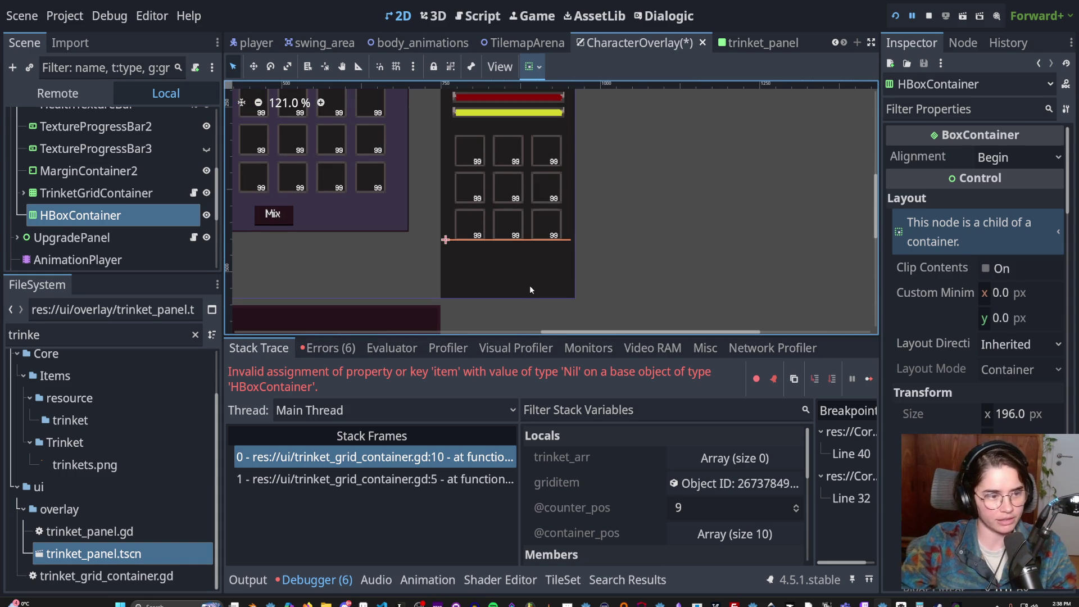
{"action": "left_click_drag", "start_coordinate": [530, 285], "coordinate": [560, 270]}
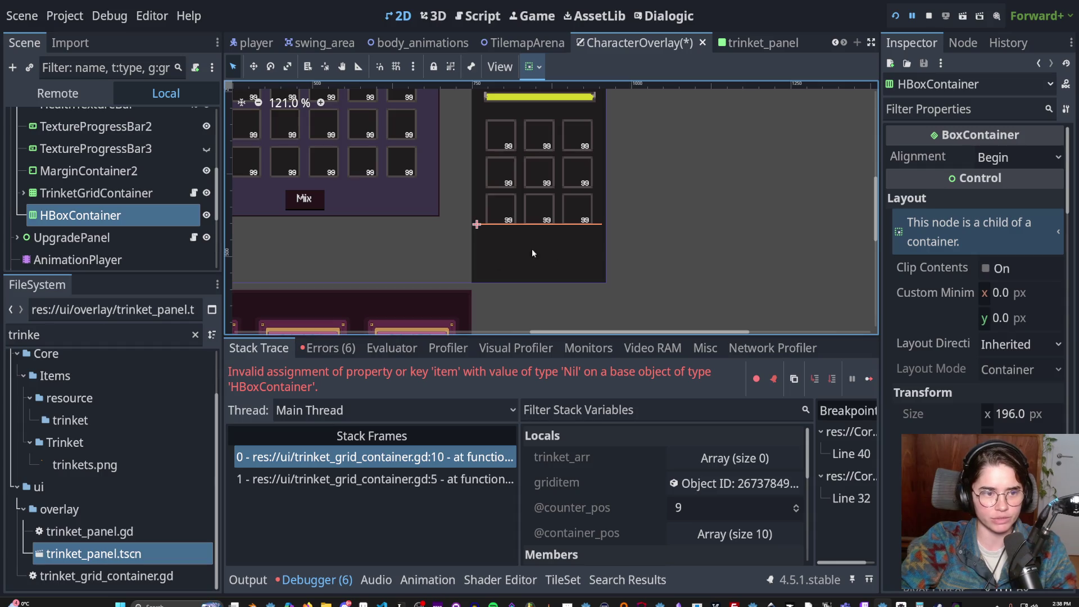
{"action": "key", "text": "ctrl+s"}
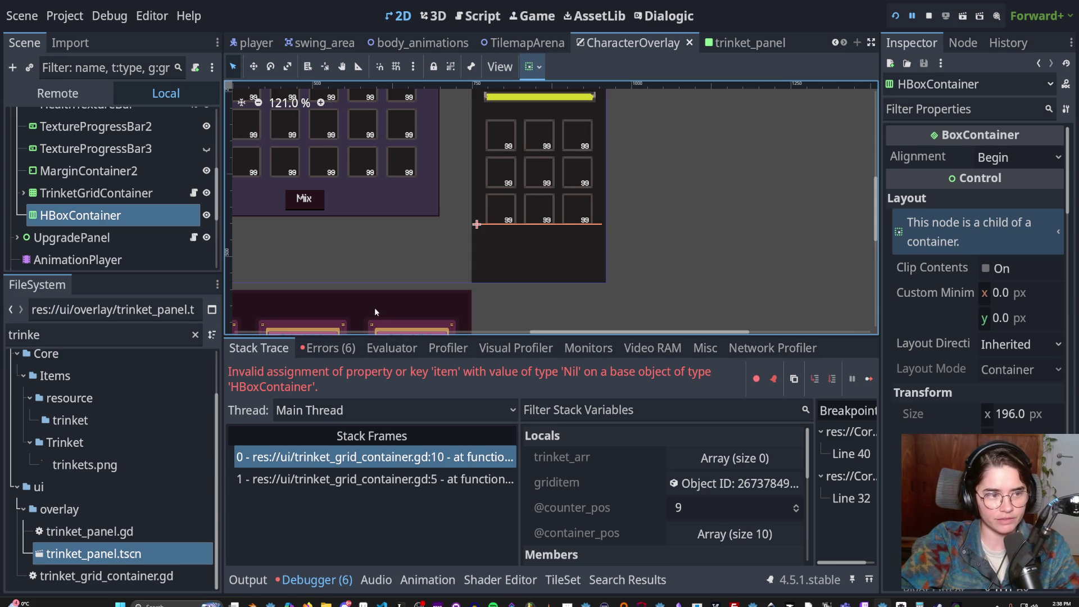
{"action": "scroll", "coordinate": [518, 276], "scroll_direction": "down", "scroll_amount": 1}
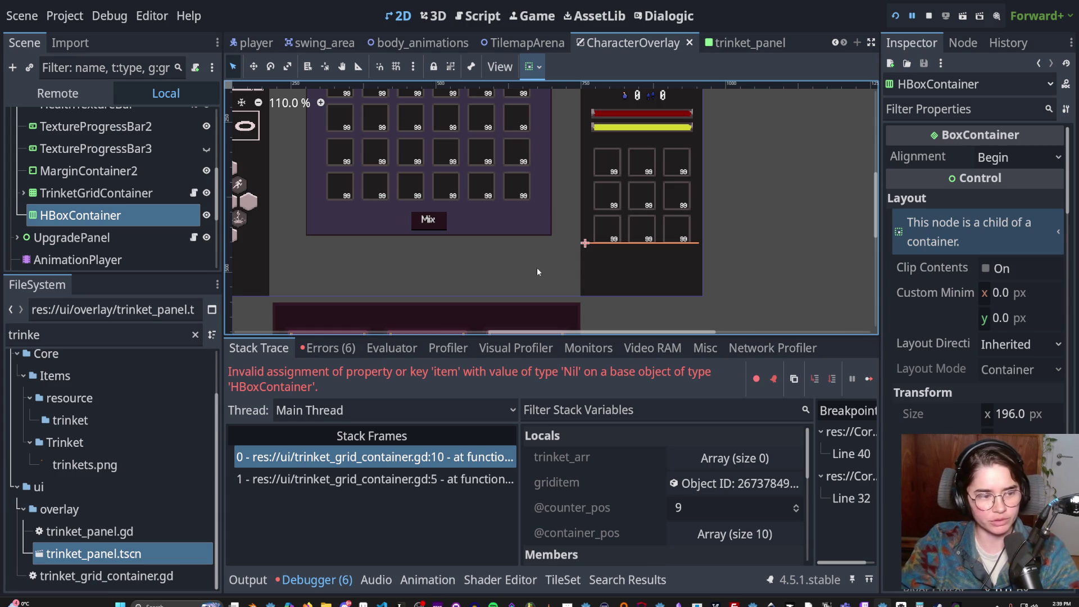
{"action": "scroll", "coordinate": [428, 268], "scroll_direction": "left", "scroll_amount": 2}
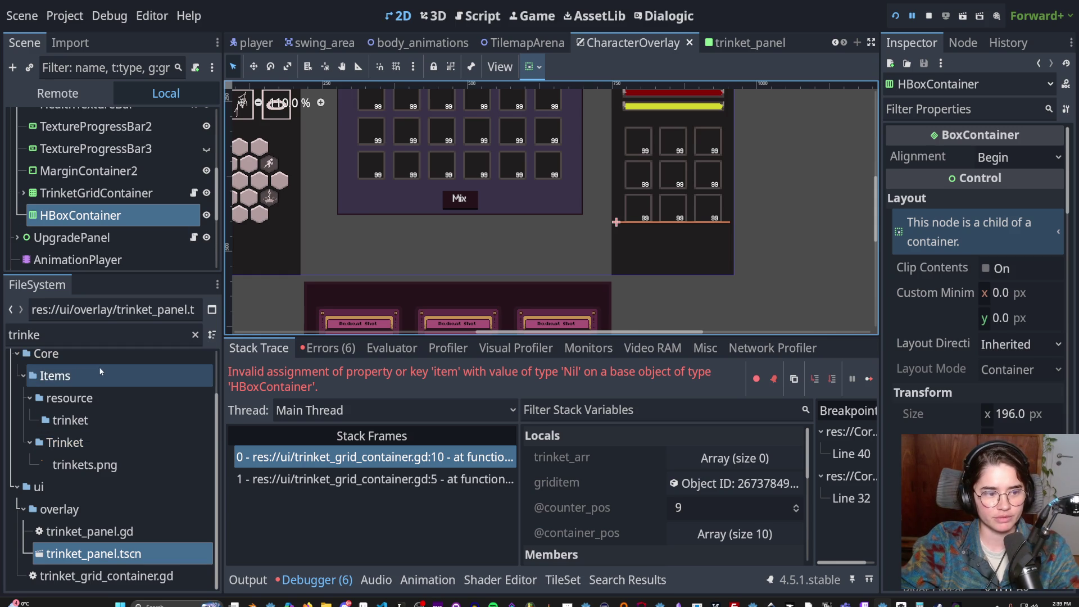
{"action": "scroll", "coordinate": [99, 367], "scroll_direction": "up", "scroll_amount": 1}
{"action": "scroll", "coordinate": [109, 369], "scroll_direction": "down", "scroll_amount": 1}
{"action": "double_click", "coordinate": [97, 345]}
{"action": "key", "text": "BackSpace"}
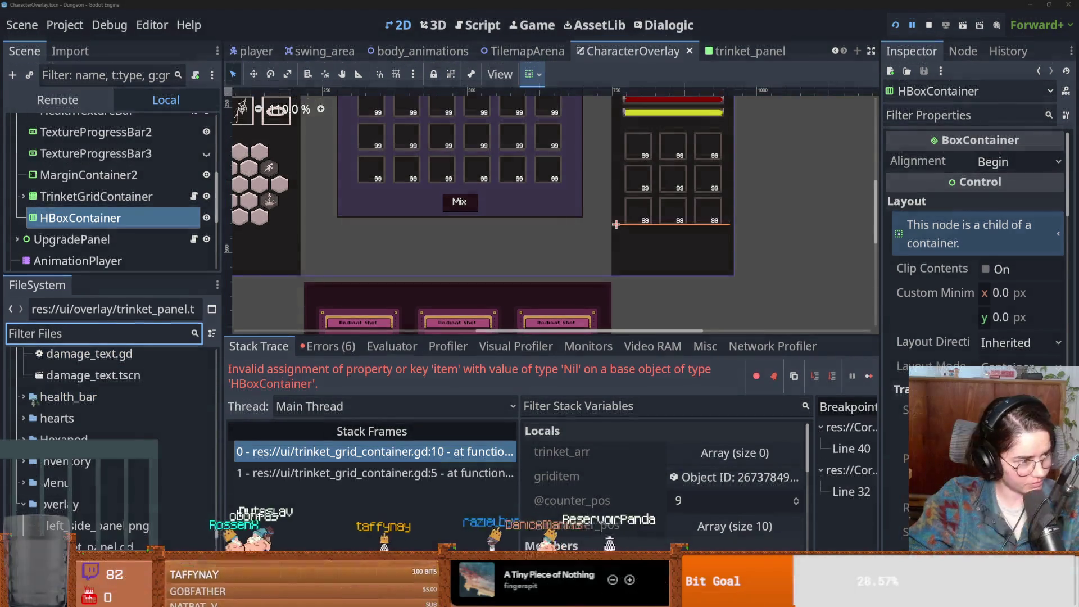
{"action": "left_click_drag", "start_coordinate": [504, 330], "coordinate": [585, 330]}
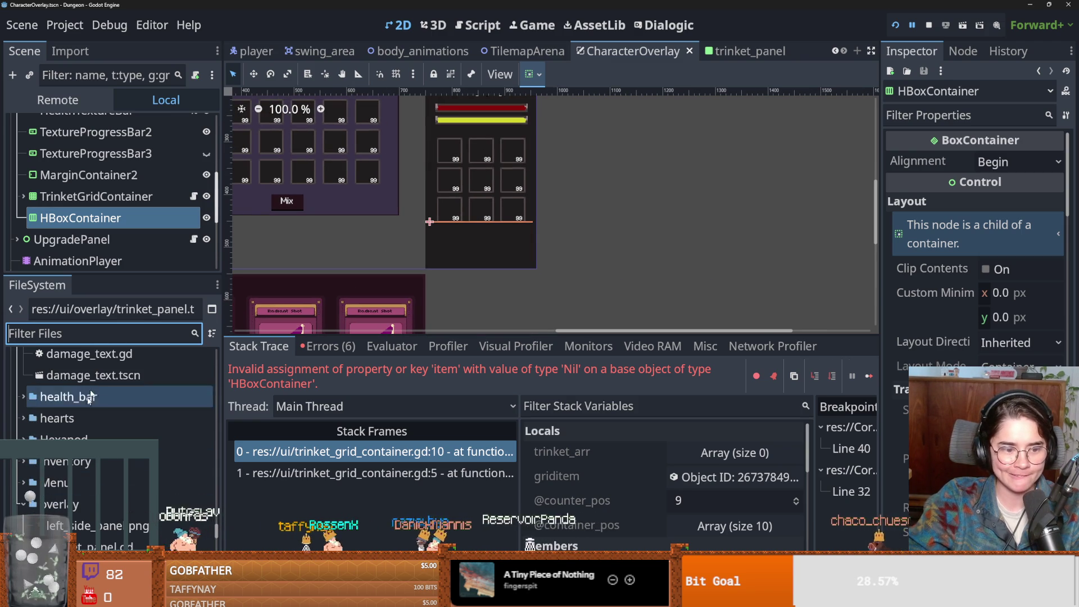
{"action": "left_click", "coordinate": [724, 55]}
- Frame CauldrenSelect, filter FileSystem for 'trinket', and create a New Inherited Scene from trinket_panel.tscn
{"action": "left_click", "coordinate": [136, 217]}
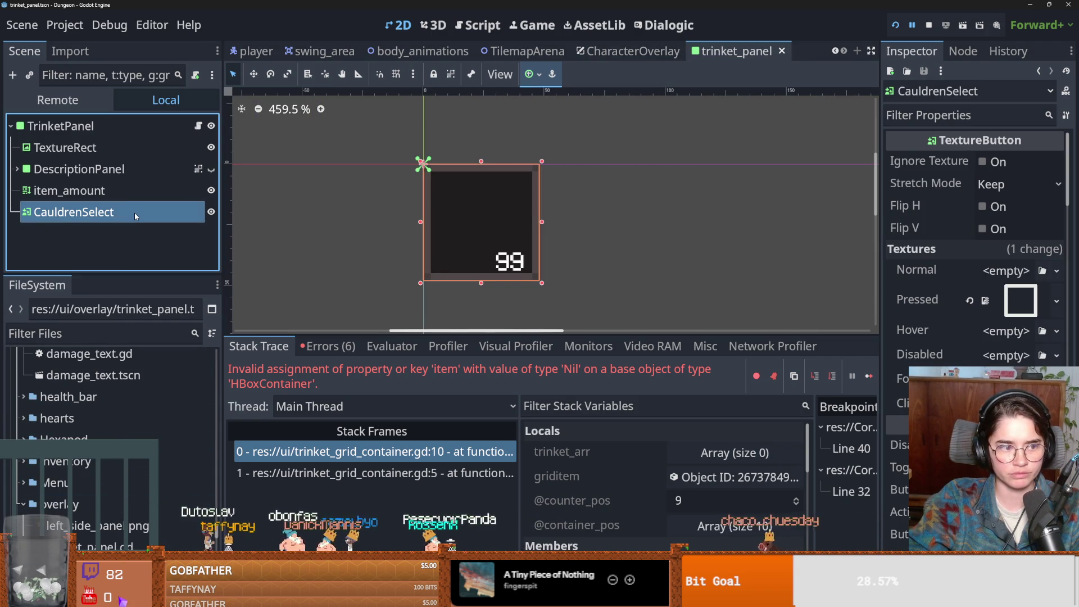
{"action": "double_click", "coordinate": [139, 217]}
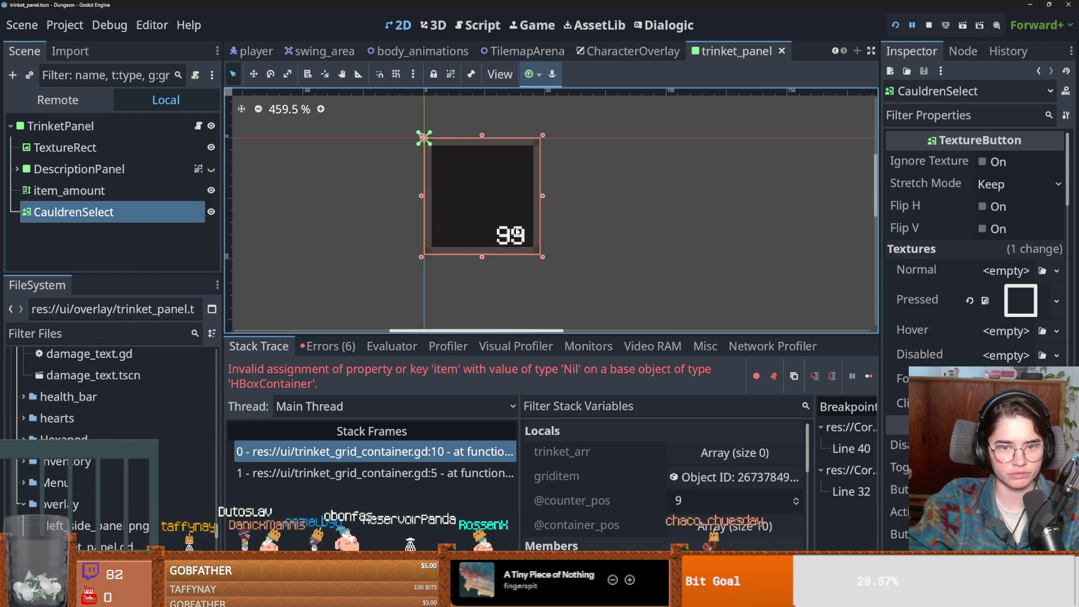
{"action": "left_click", "coordinate": [70, 327]}
{"action": "type", "text": "trinket"}
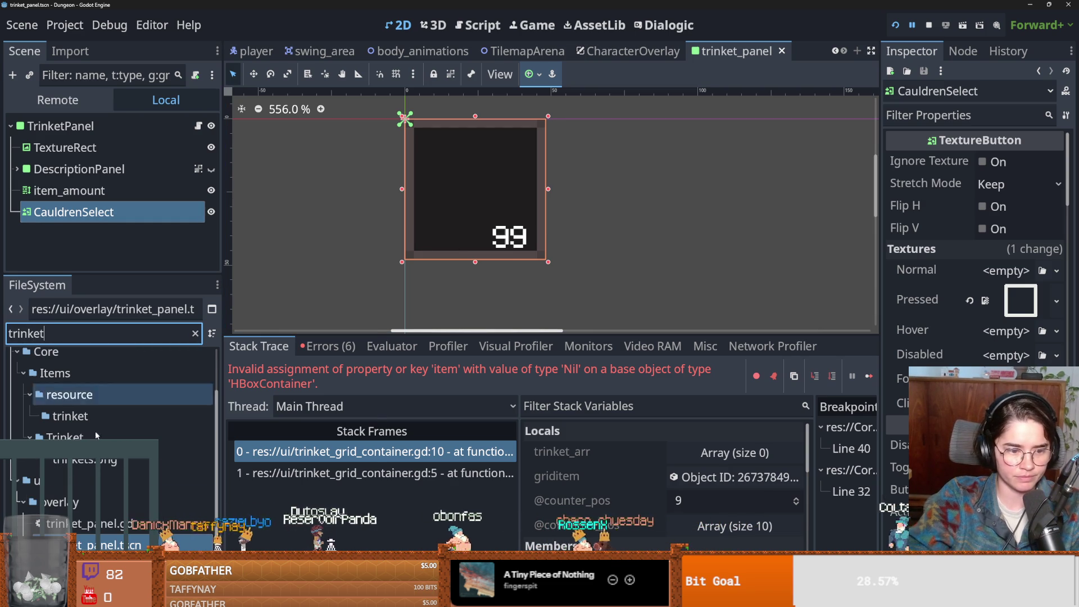
{"action": "right_click", "coordinate": [133, 544]}
{"action": "left_click", "coordinate": [207, 228]}
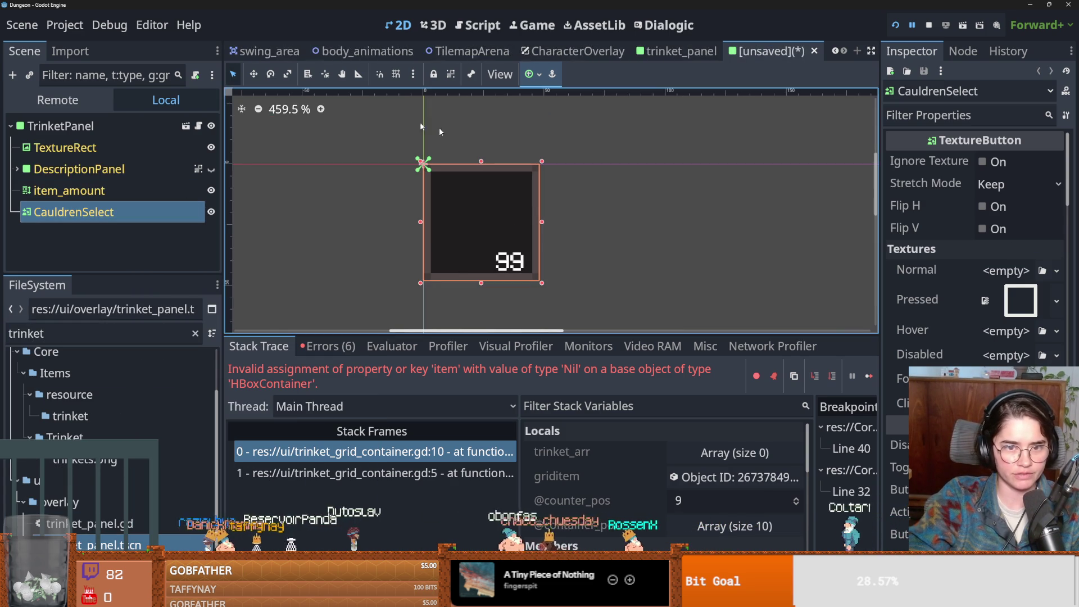
- Rename the inherited scene's root node from TrinketPanel to PotionPanel
{"action": "left_click", "coordinate": [62, 125]}
{"action": "left_click", "coordinate": [93, 125]}
{"action": "type", "text": "TrinketPanel"}
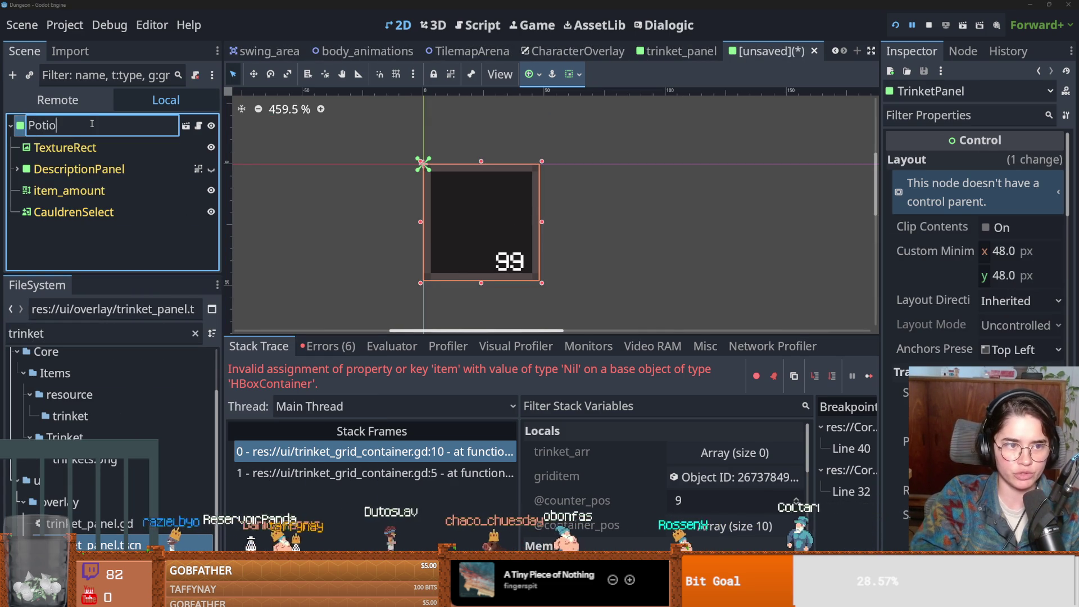
{"action": "key", "text": "Return"}
{"action": "type", "text": "PotionPanel"}
{"action": "key", "text": "Return"}
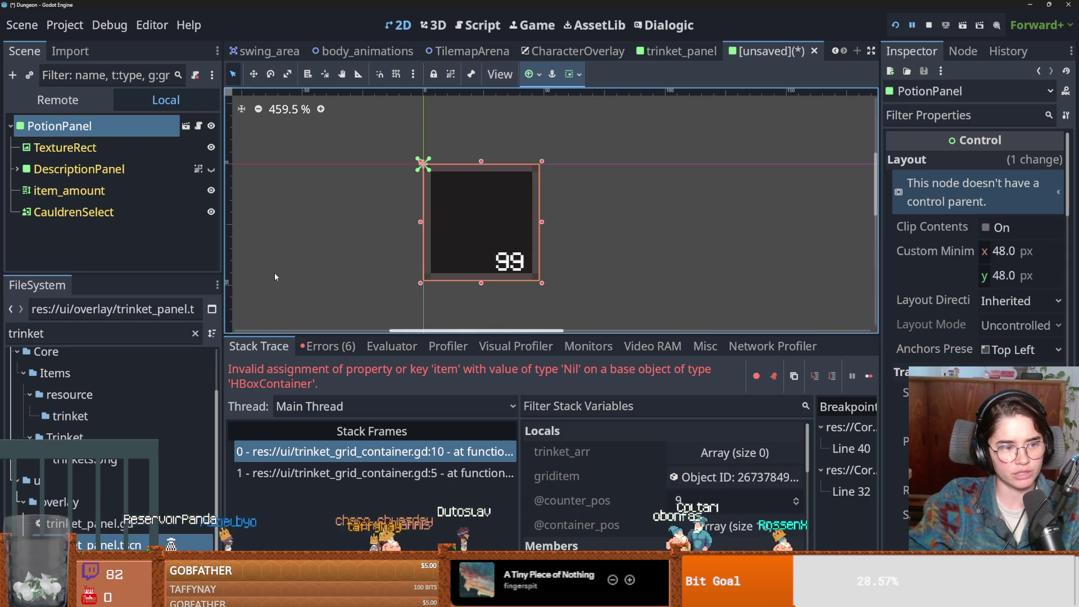
- Look over the inherited scene, then bring up the PotionPanel node's context menu
{"action": "scroll", "coordinate": [545, 292], "scroll_direction": "up", "scroll_amount": 1}
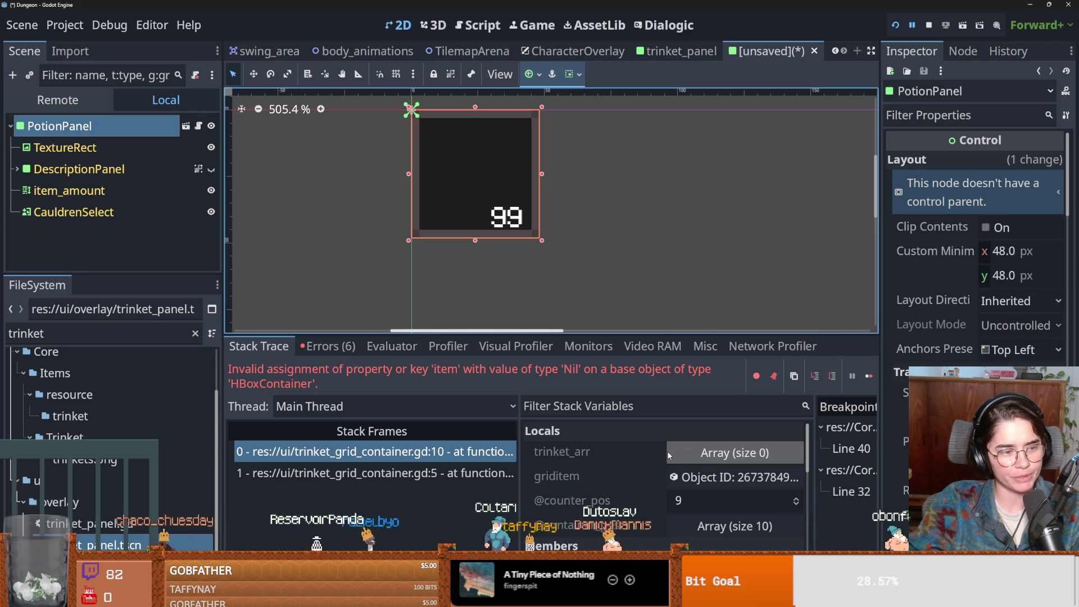
{"action": "scroll", "coordinate": [451, 248], "scroll_direction": "up", "scroll_amount": 1}
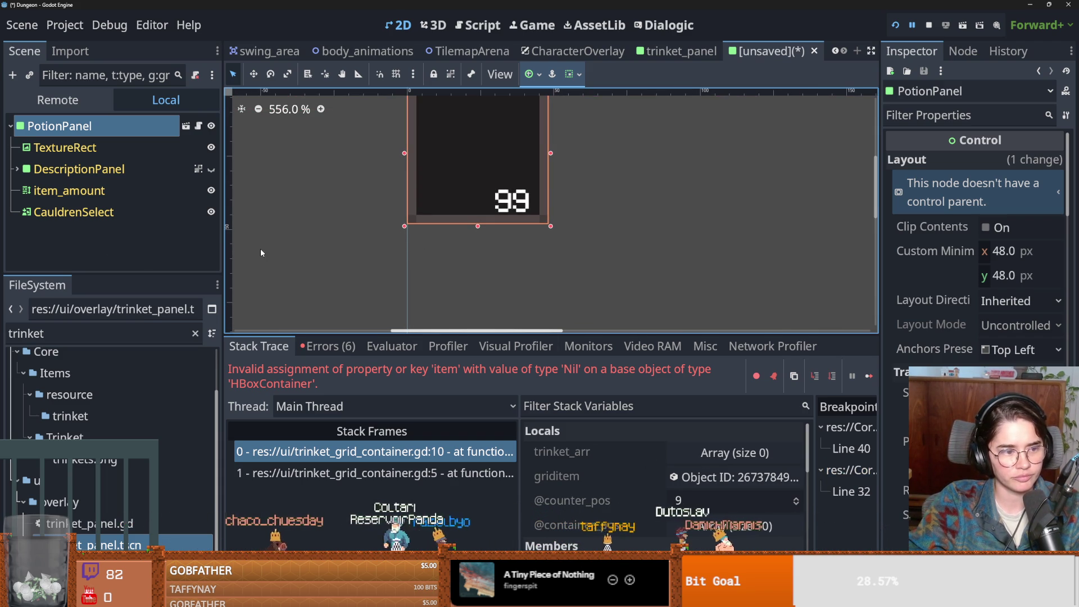
{"action": "scroll", "coordinate": [471, 235], "scroll_direction": "up", "scroll_amount": 2}
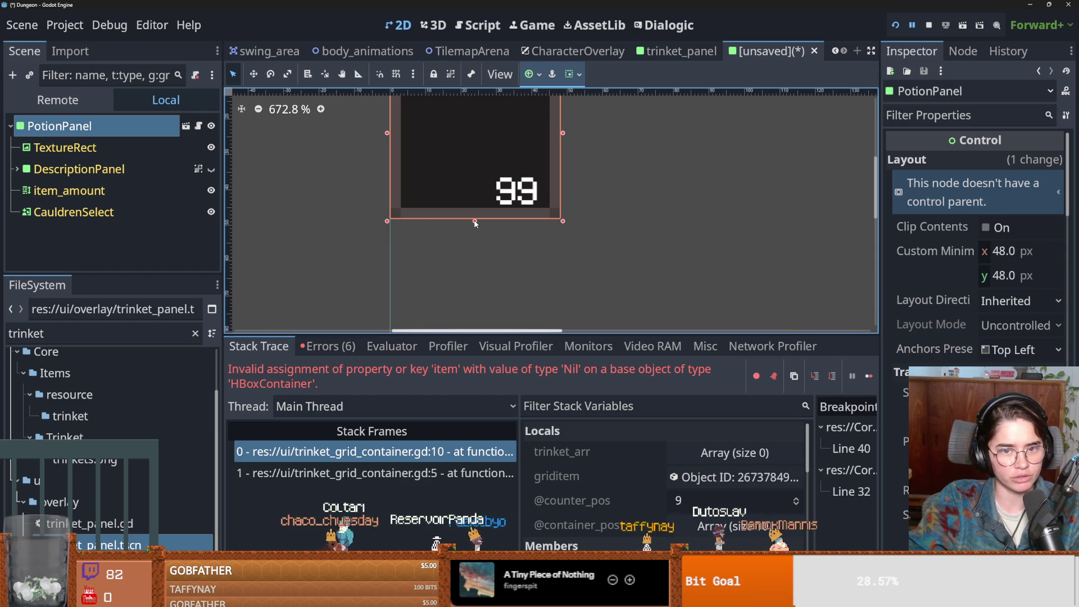
{"action": "scroll", "coordinate": [467, 263], "scroll_direction": "down", "scroll_amount": 2}
{"action": "scroll", "coordinate": [450, 298], "scroll_direction": "up", "scroll_amount": 1}
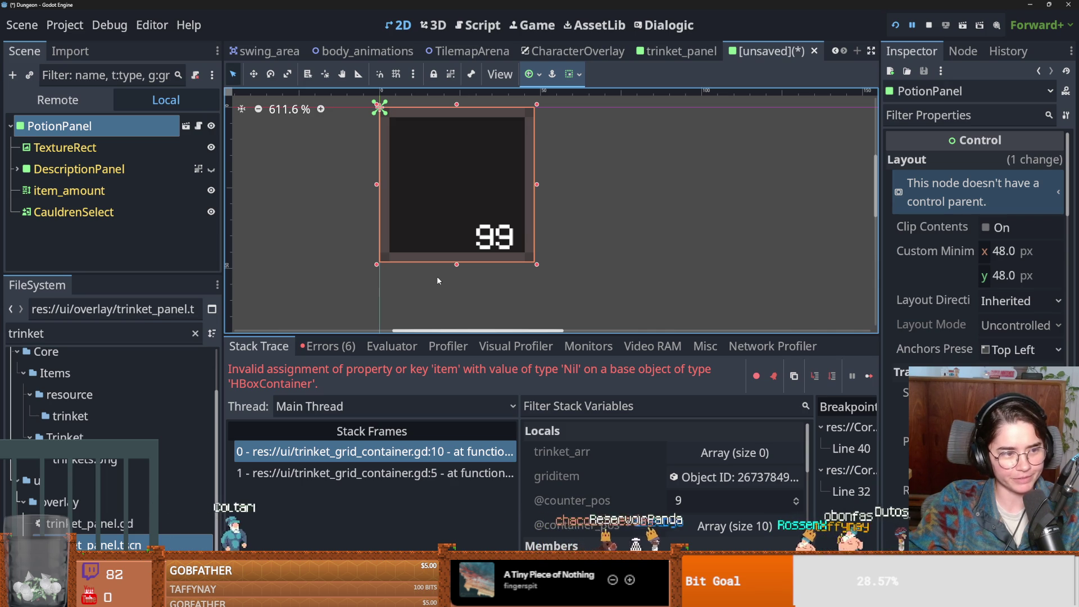
{"action": "scroll", "coordinate": [452, 292], "scroll_direction": "up", "scroll_amount": 1}
{"action": "scroll", "coordinate": [464, 271], "scroll_direction": "down", "scroll_amount": 2}
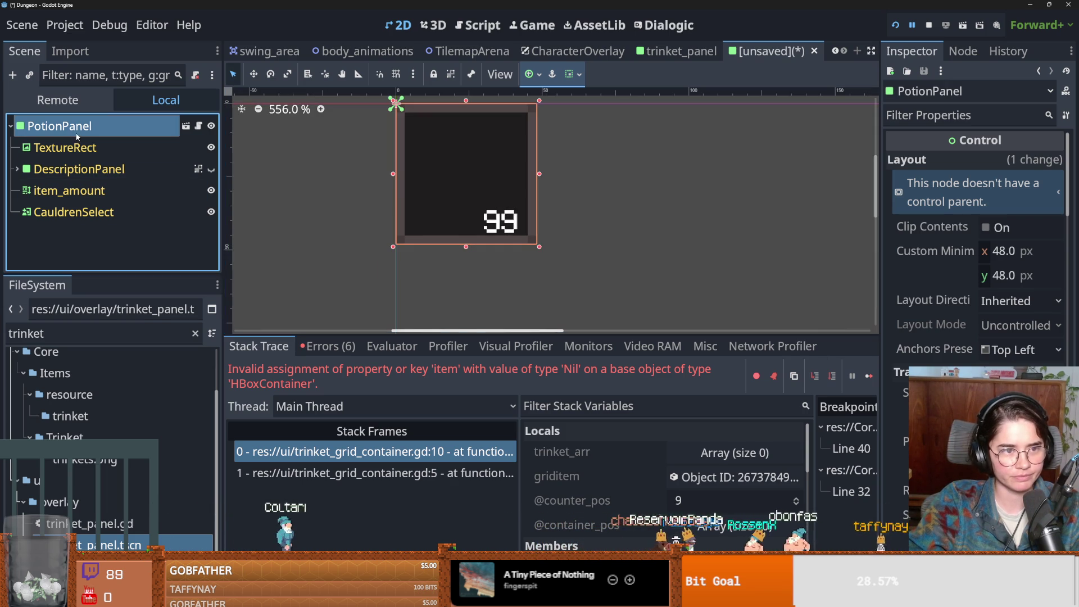
{"action": "right_click", "coordinate": [77, 134]}
- Cancel the Create New Node dialog and undo the PotionPanel rename
{"action": "left_click", "coordinate": [119, 170]}
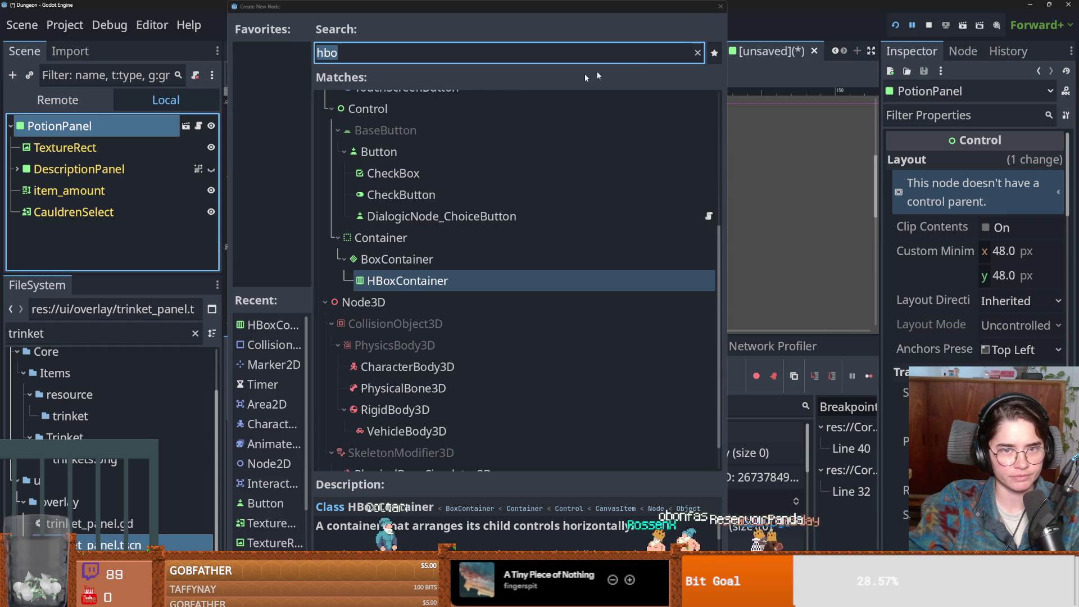
{"action": "left_click", "coordinate": [720, 7]}
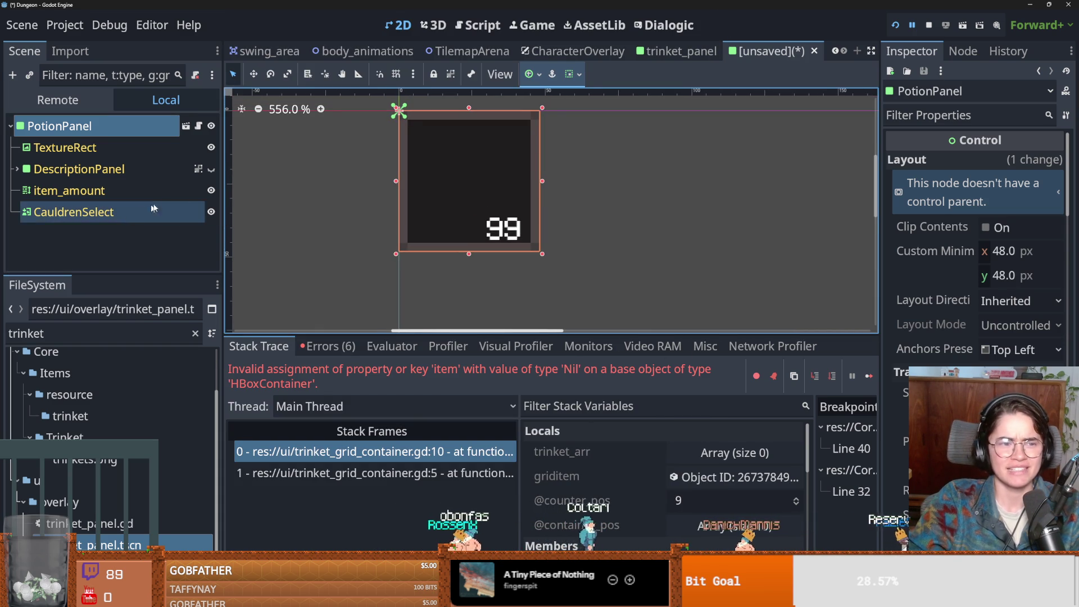
{"action": "key", "text": "ctrl+z"}
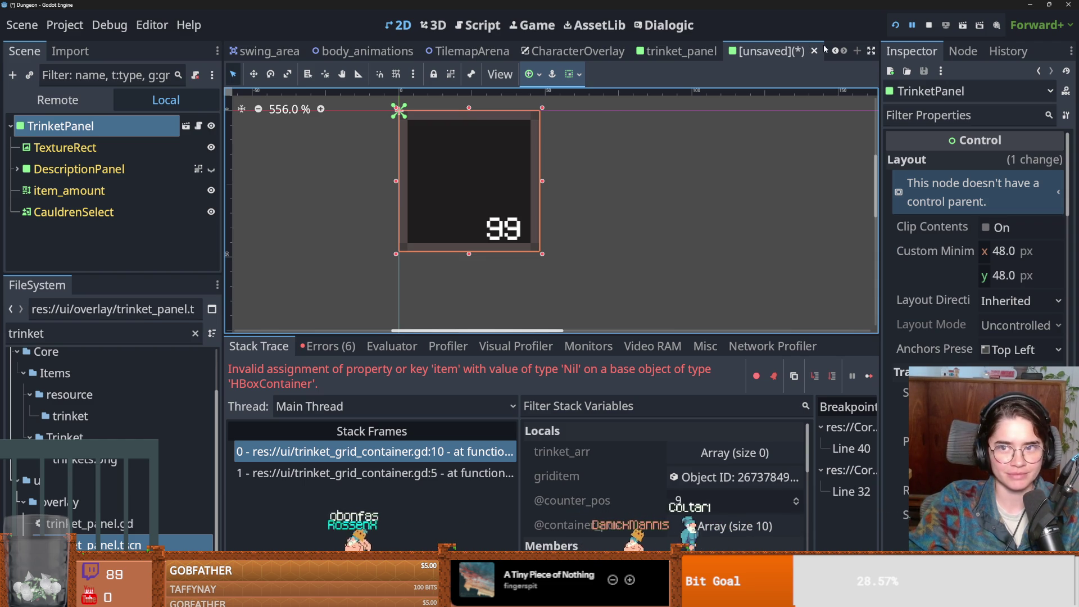
- Close the unsaved inherited scene without saving, then close the trinket_panel scene
{"action": "left_click", "coordinate": [814, 52]}
{"action": "left_click", "coordinate": [614, 335]}
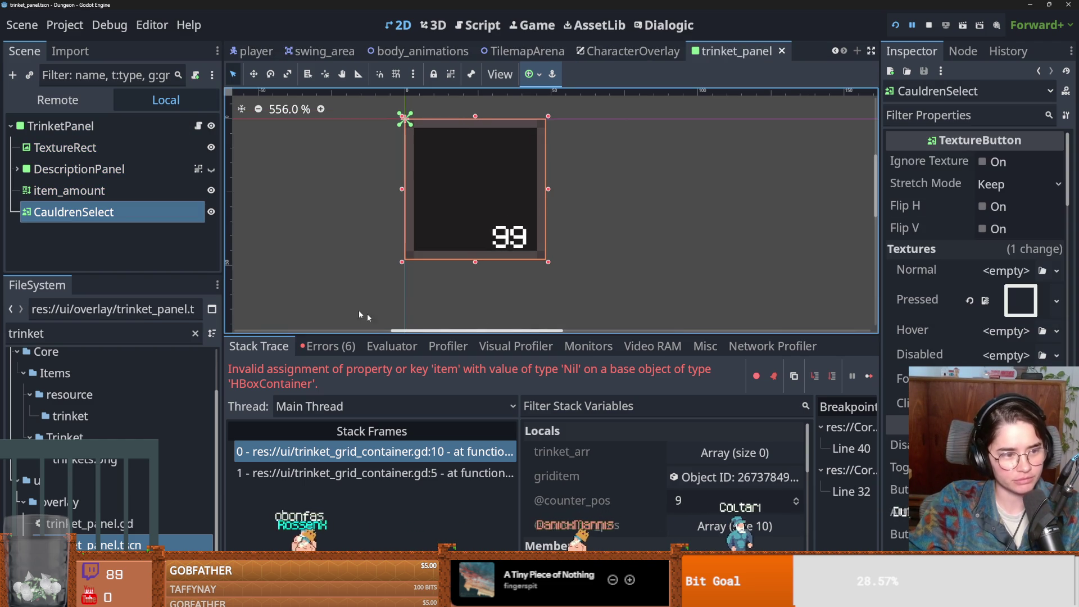
{"action": "scroll", "coordinate": [528, 219], "scroll_direction": "down", "scroll_amount": 1}
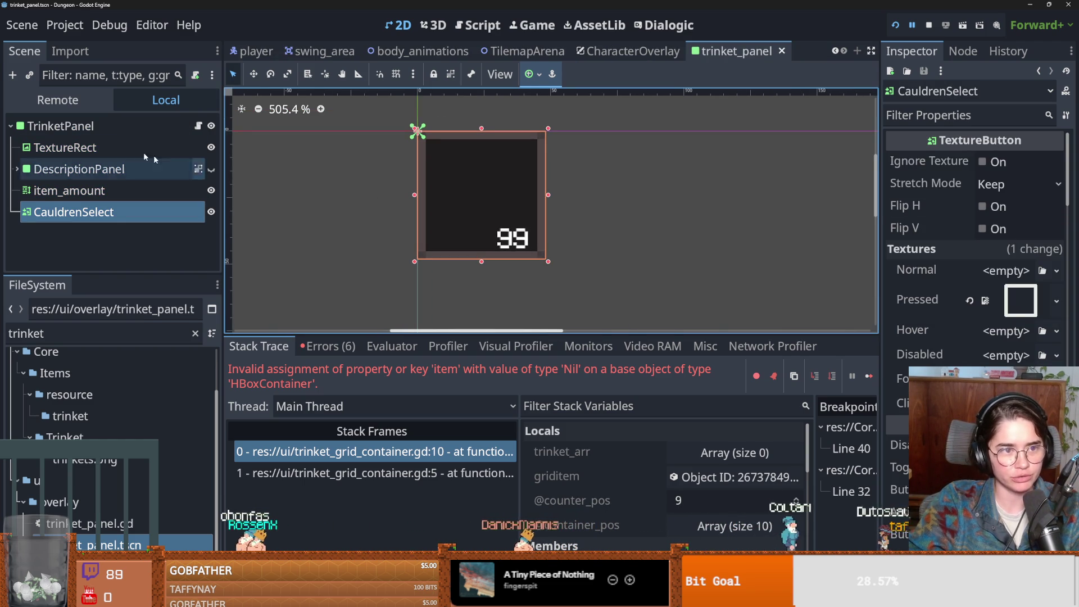
{"action": "left_click", "coordinate": [141, 126]}
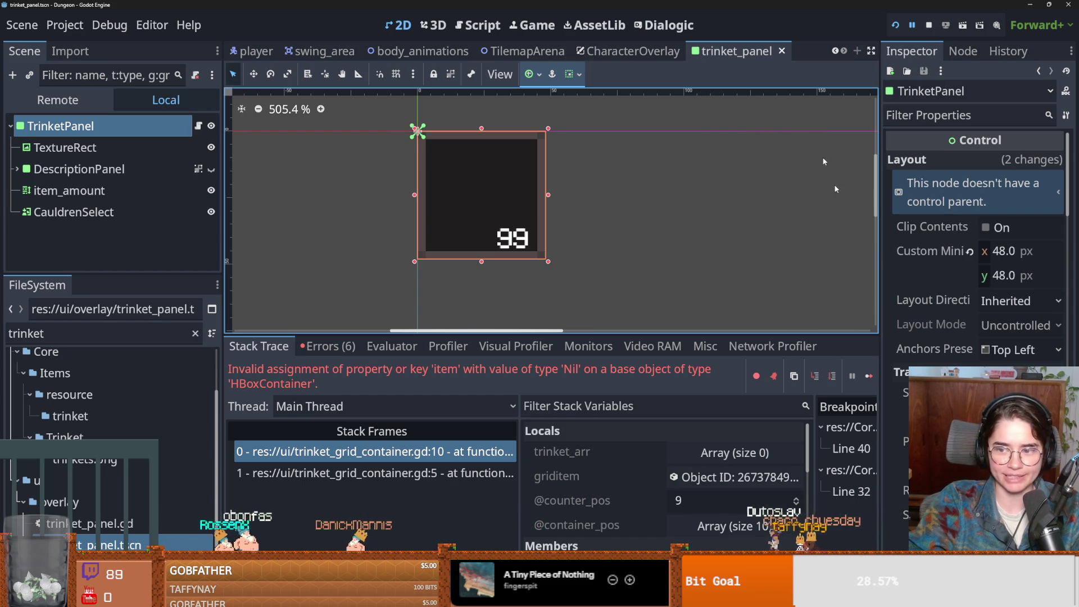
{"action": "left_click", "coordinate": [782, 51]}
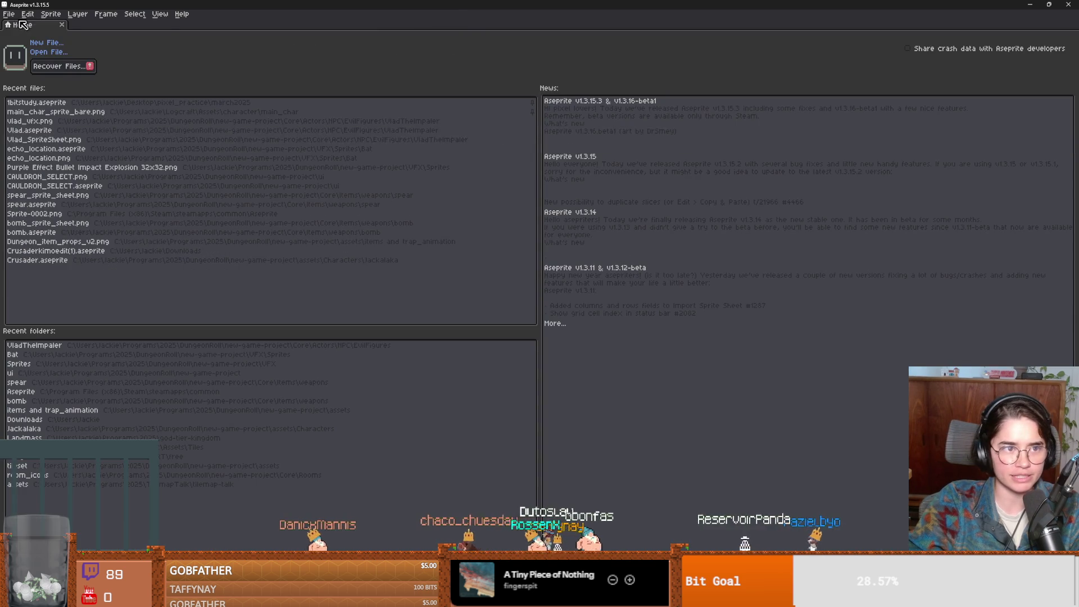
- Create a new sprite and make its canvas square by setting the height to 84
{"action": "left_click", "coordinate": [8, 14]}
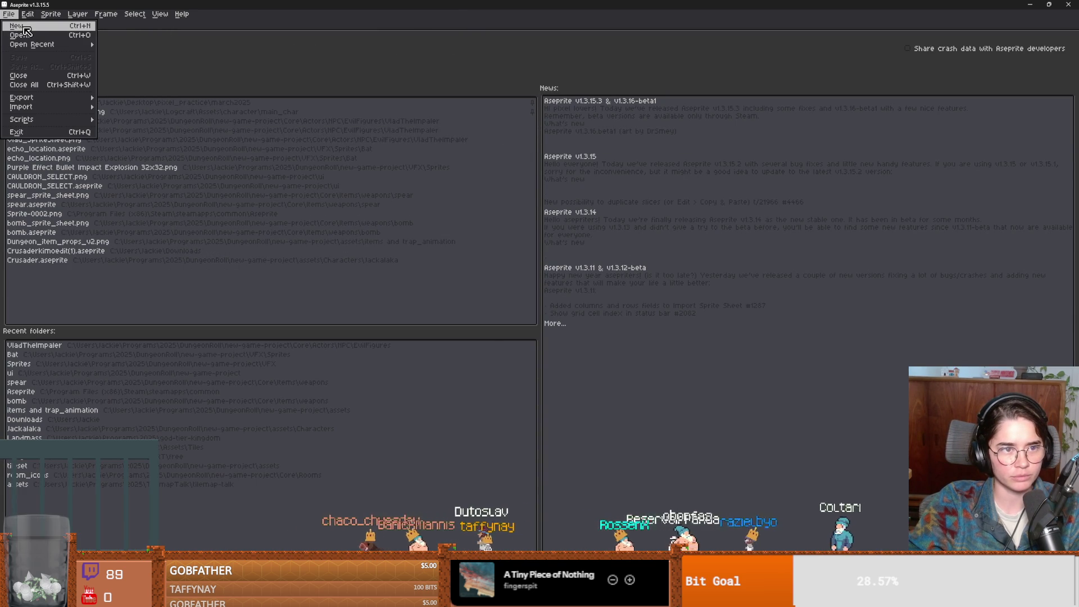
{"action": "left_click", "coordinate": [16, 30]}
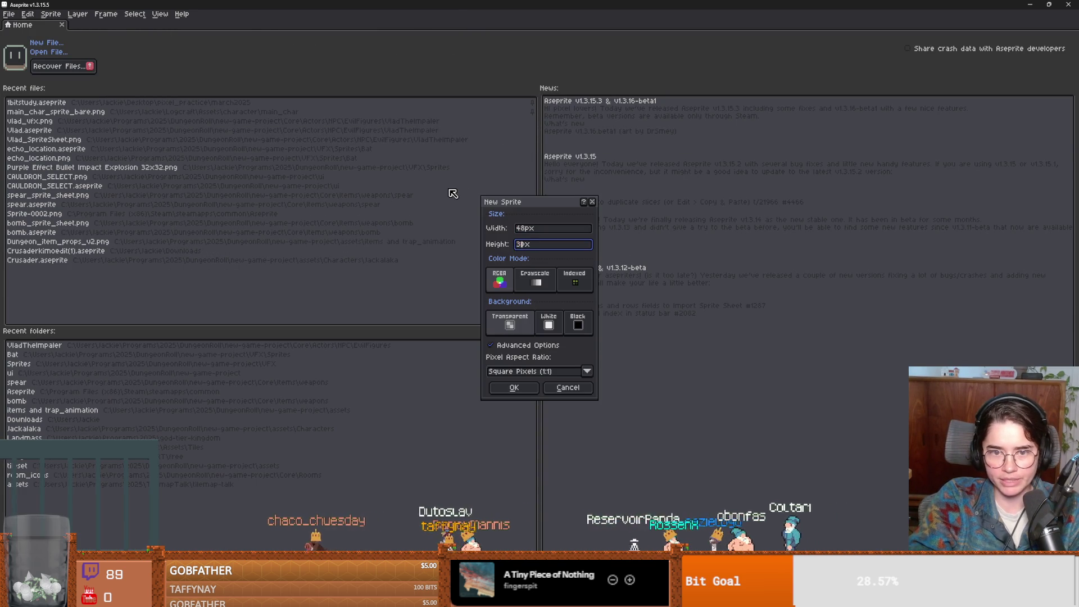
{"action": "key", "text": "Return"}
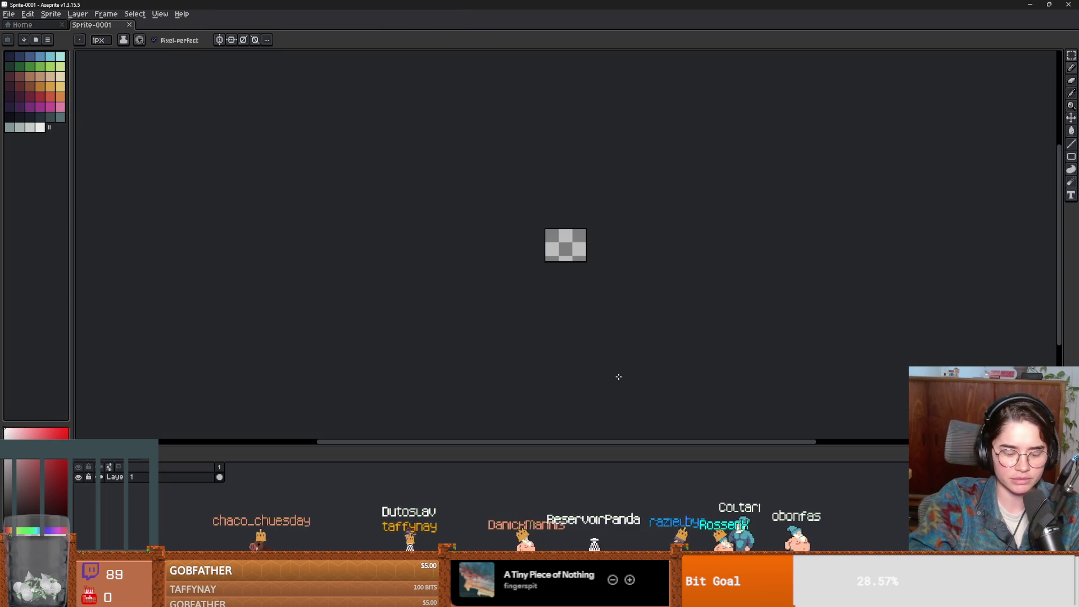
{"action": "key", "text": "ctrl+alt+c"}
{"action": "key", "text": "Tab"}
{"action": "type", "text": "84"}
{"action": "key", "text": "Return"}
- Place a test pixel, switch the drawing colour, choose the shape tool and go to the browser
{"action": "scroll", "coordinate": [493, 246], "scroll_direction": "up", "scroll_amount": 5}
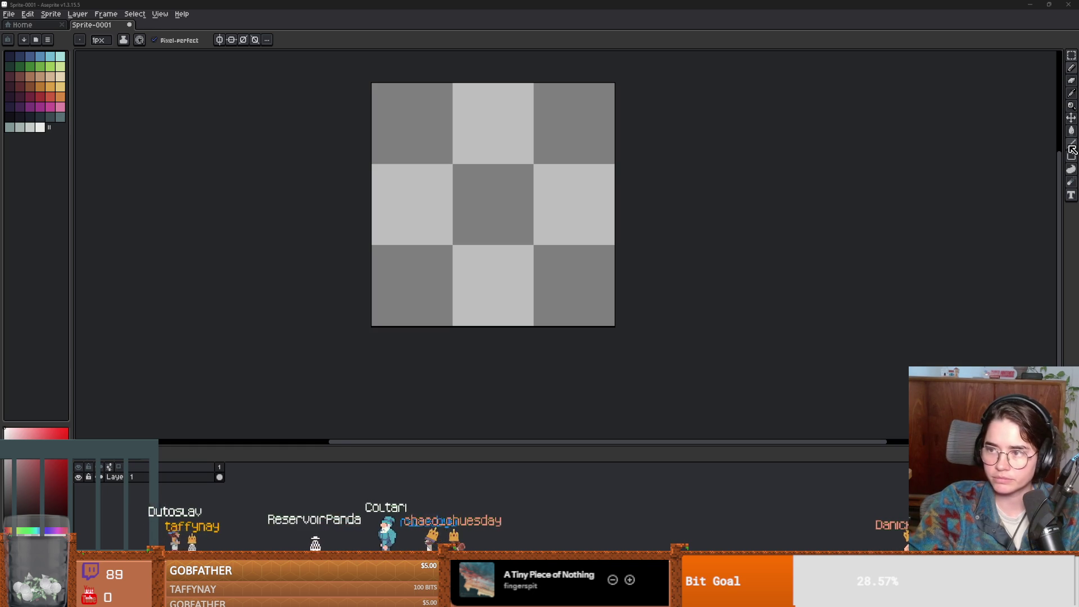
{"action": "scroll", "coordinate": [513, 221], "scroll_direction": "up", "scroll_amount": 3}
{"action": "left_click", "coordinate": [513, 221]}
{"action": "scroll", "coordinate": [523, 227], "scroll_direction": "down", "scroll_amount": 1}
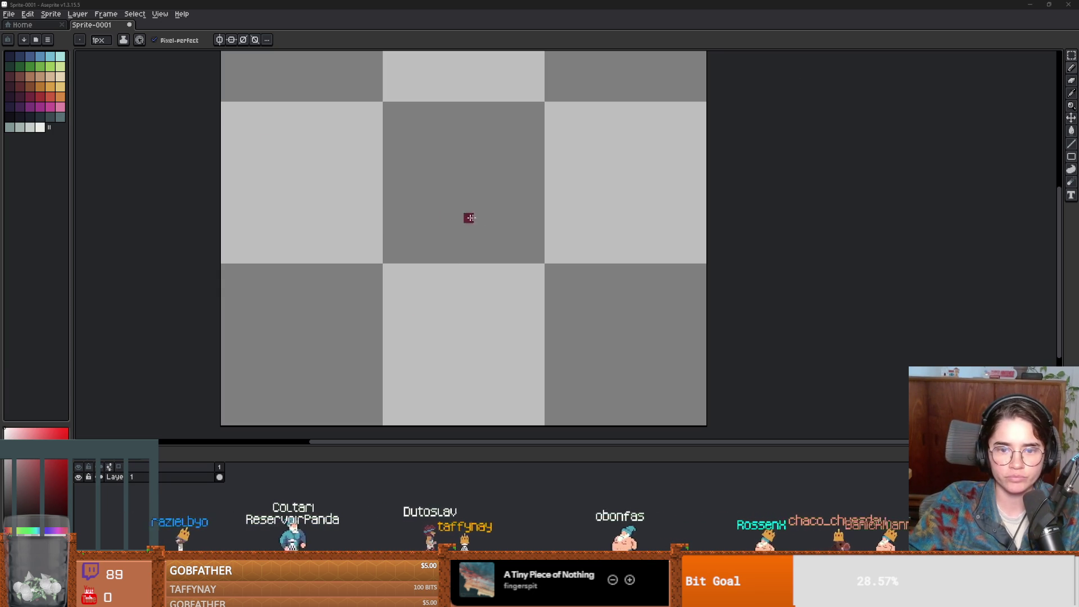
{"action": "key", "text": "0"}
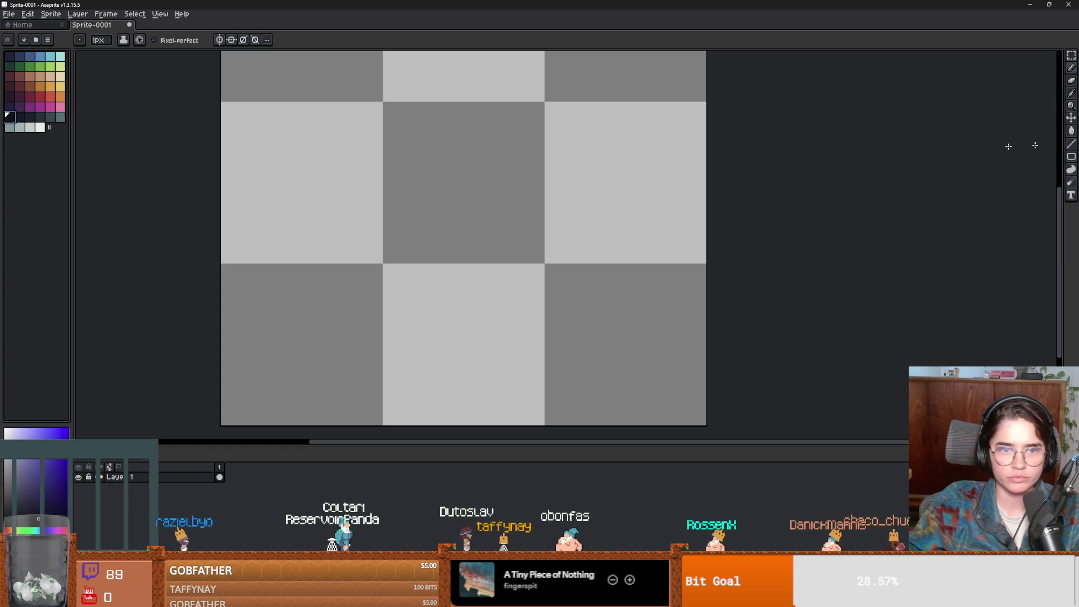
{"action": "left_click", "coordinate": [1073, 160]}
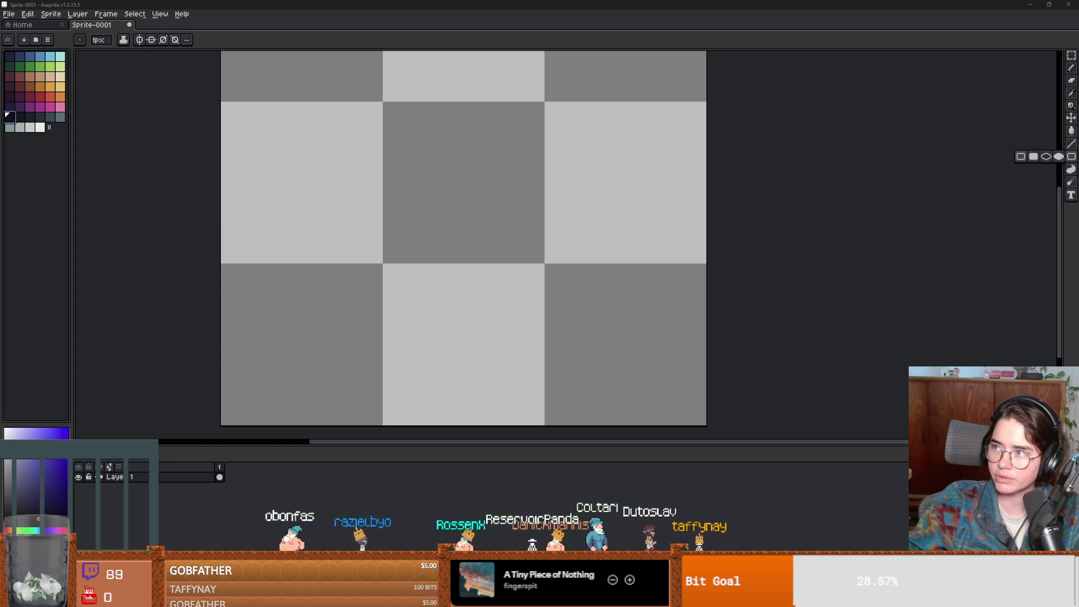
{"action": "key", "text": "alt+Tab"}
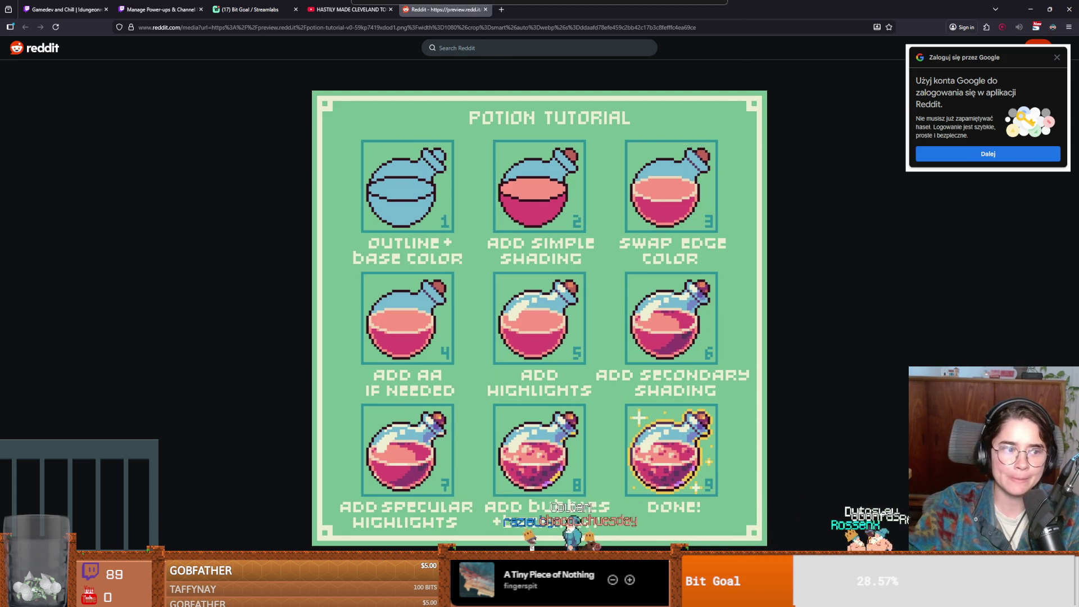
- Return to Aseprite after viewing the nine-step Potion Tutorial reference
{"action": "key", "text": "alt+Tab"}
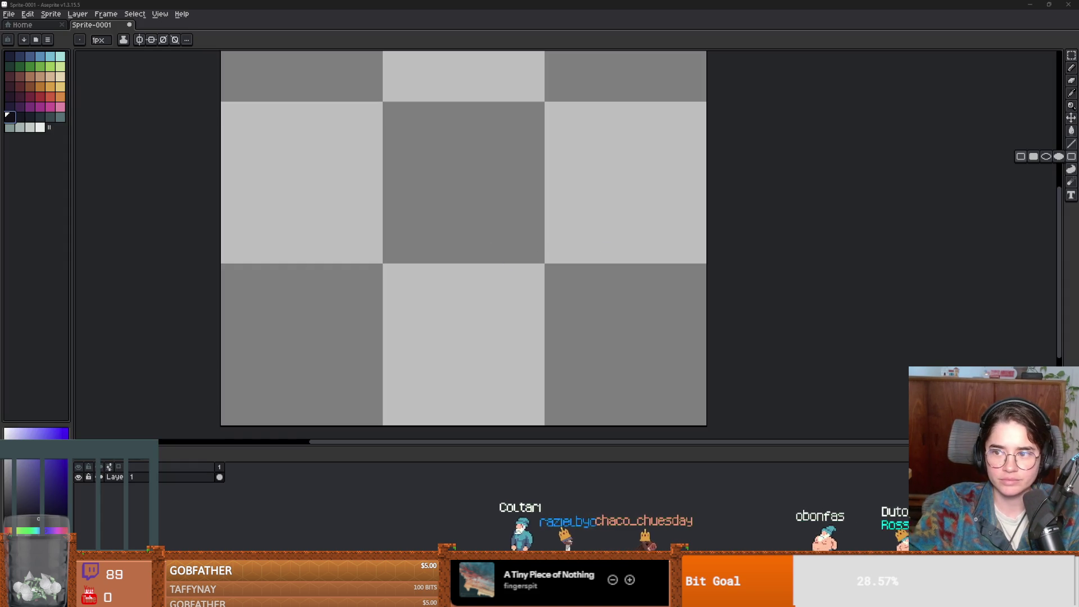
- Draw a black circle for the potion's bowl and erase the middle of its top edge
{"action": "scroll", "coordinate": [402, 274], "scroll_direction": "down", "scroll_amount": 3}
{"action": "scroll", "coordinate": [402, 274], "scroll_direction": "up", "scroll_amount": 1}
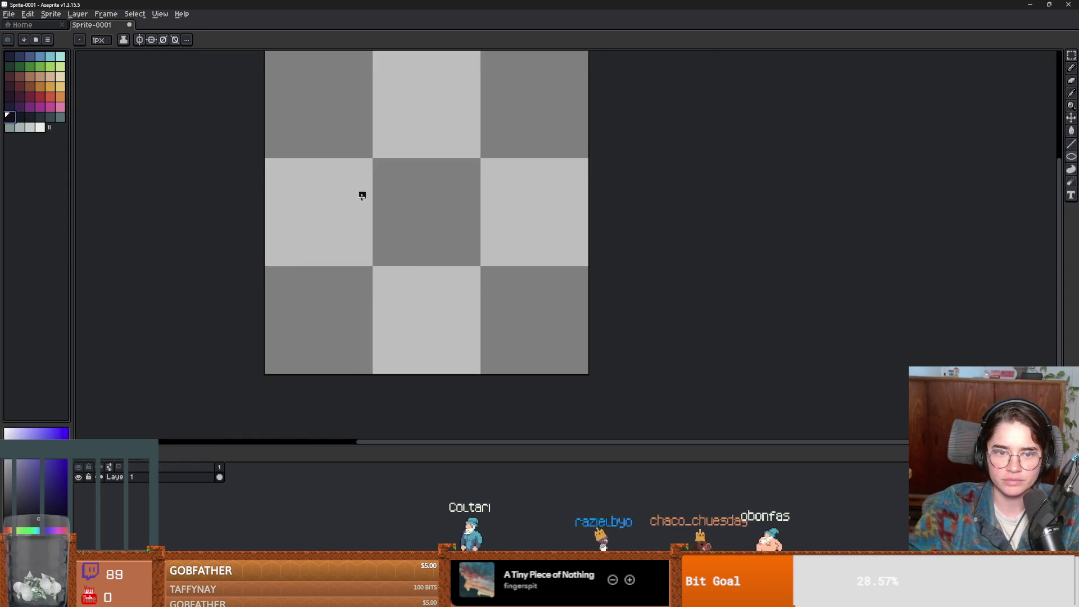
{"action": "left_click_drag", "start_coordinate": [355, 181], "coordinate": [501, 325]}
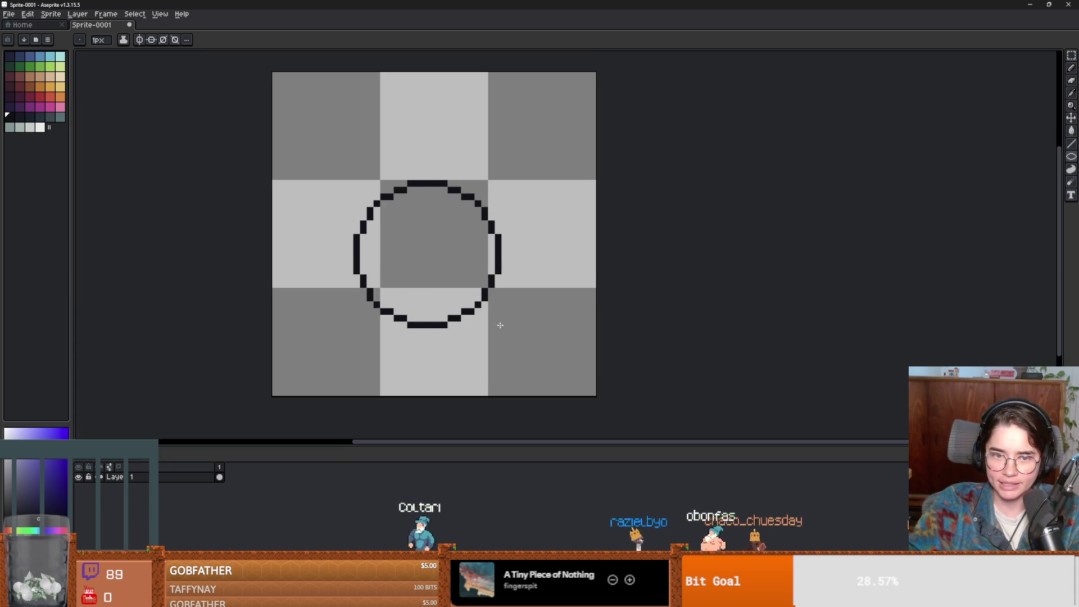
{"action": "scroll", "coordinate": [424, 202], "scroll_direction": "up", "scroll_amount": 2}
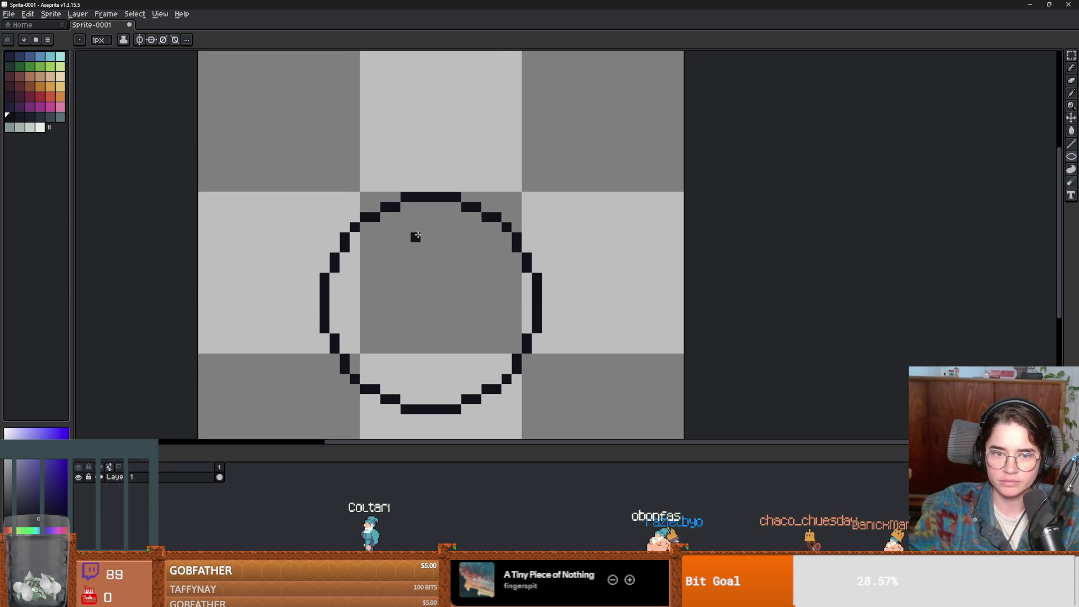
{"action": "key", "text": "b"}
{"action": "left_click_drag", "start_coordinate": [448, 200], "coordinate": [413, 200]}
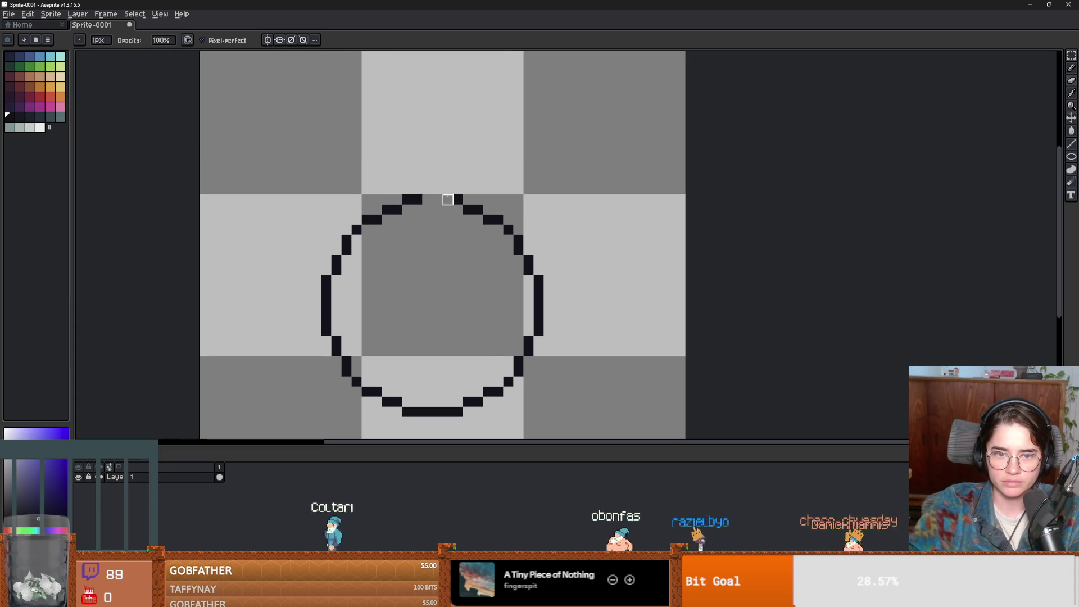
- Pencil the left and right neck curls rising from the gap in the circle
{"action": "key", "text": "i"}
{"action": "key", "text": "b"}
{"action": "left_click_drag", "start_coordinate": [407, 198], "coordinate": [388, 171]}
{"action": "key", "text": "ctrl+z"}
{"action": "left_click", "coordinate": [407, 189]}
{"action": "left_click", "coordinate": [458, 188]}
{"action": "left_click", "coordinate": [468, 178]}
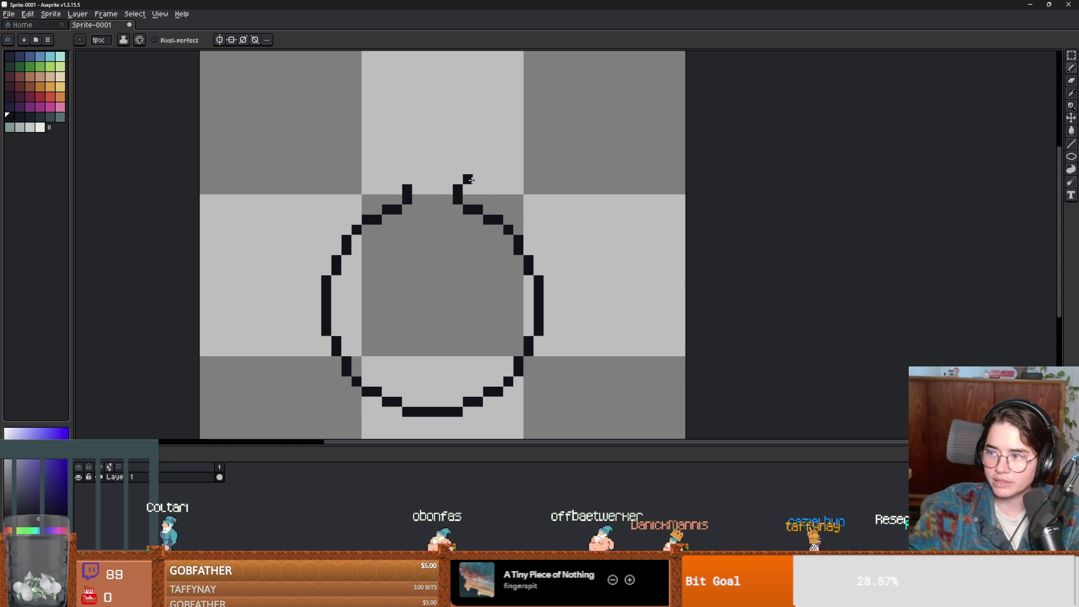
{"action": "left_click_drag", "start_coordinate": [467, 179], "coordinate": [488, 169]}
{"action": "left_click", "coordinate": [387, 179]}
{"action": "left_click", "coordinate": [397, 178]}
{"action": "left_click", "coordinate": [377, 169]}
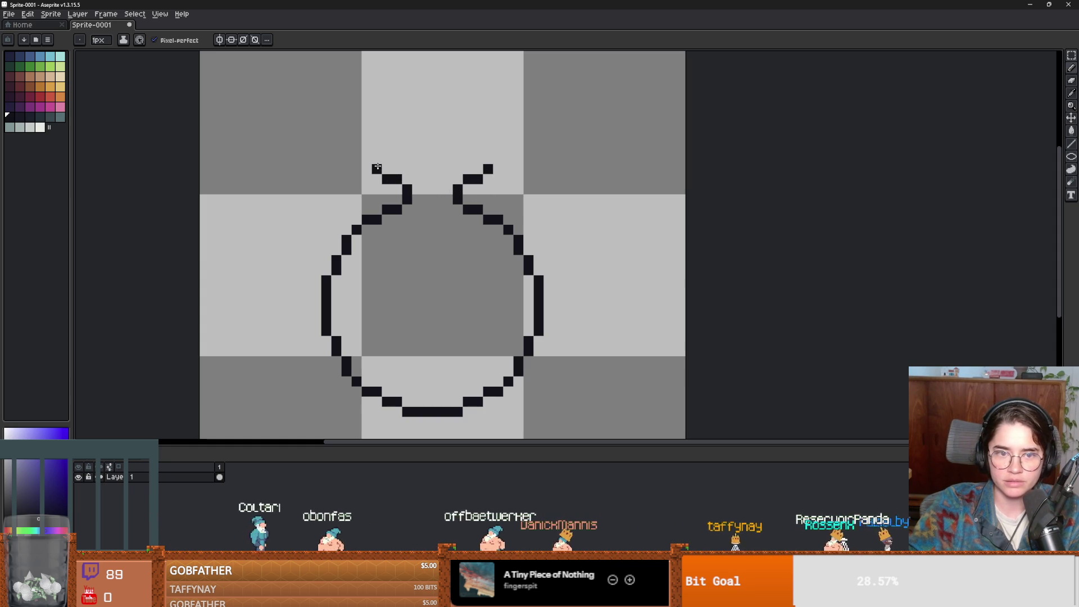
- Enable vertical symmetry and reset its axis to the canvas centre
{"action": "left_click", "coordinate": [224, 39]}
{"action": "key", "text": "minus"}
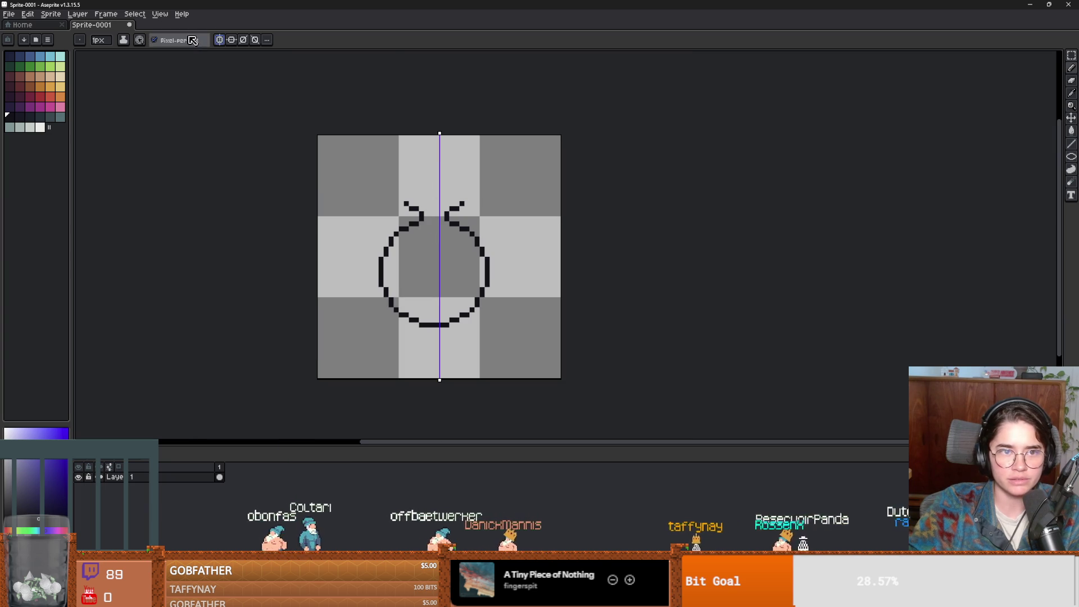
{"action": "left_click", "coordinate": [267, 39]}
{"action": "left_click", "coordinate": [329, 57]}
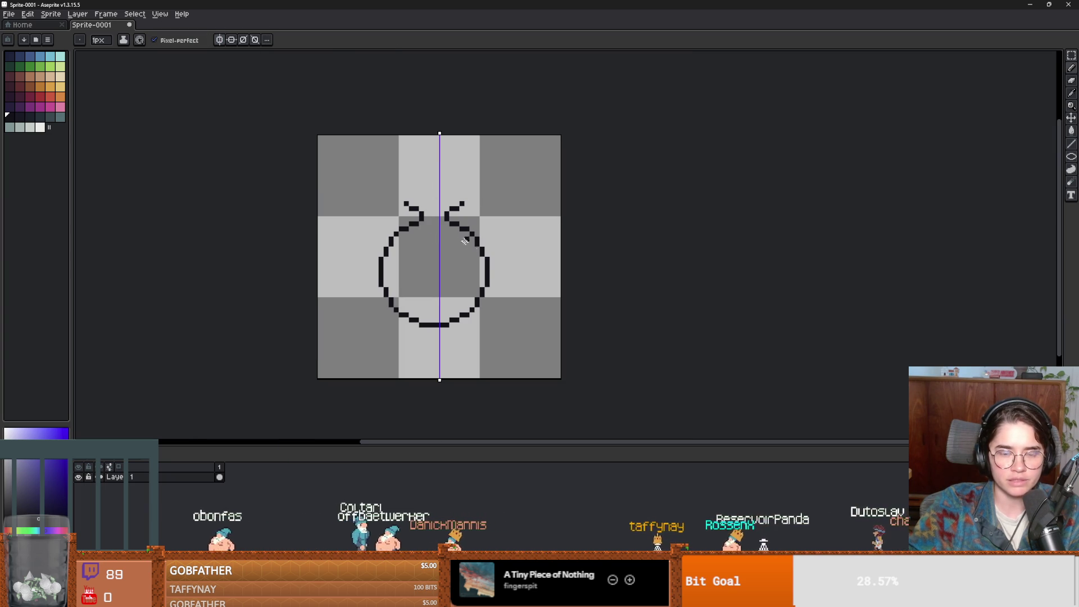
- Select the whole drawing and nudge it one pixel right to centre it
{"action": "key", "text": "m"}
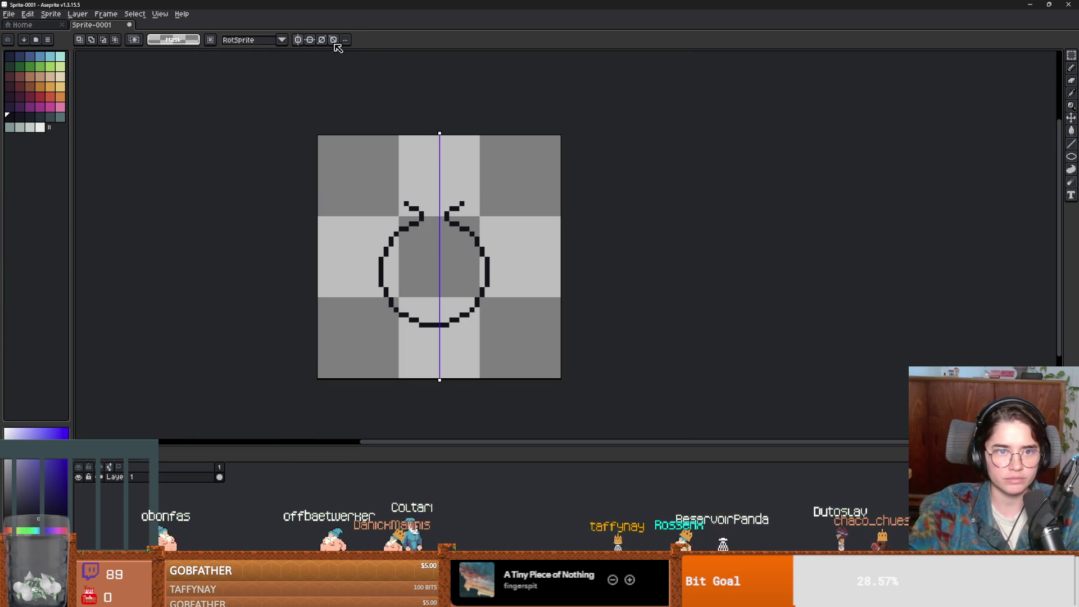
{"action": "left_click_drag", "start_coordinate": [318, 177], "coordinate": [561, 378]}
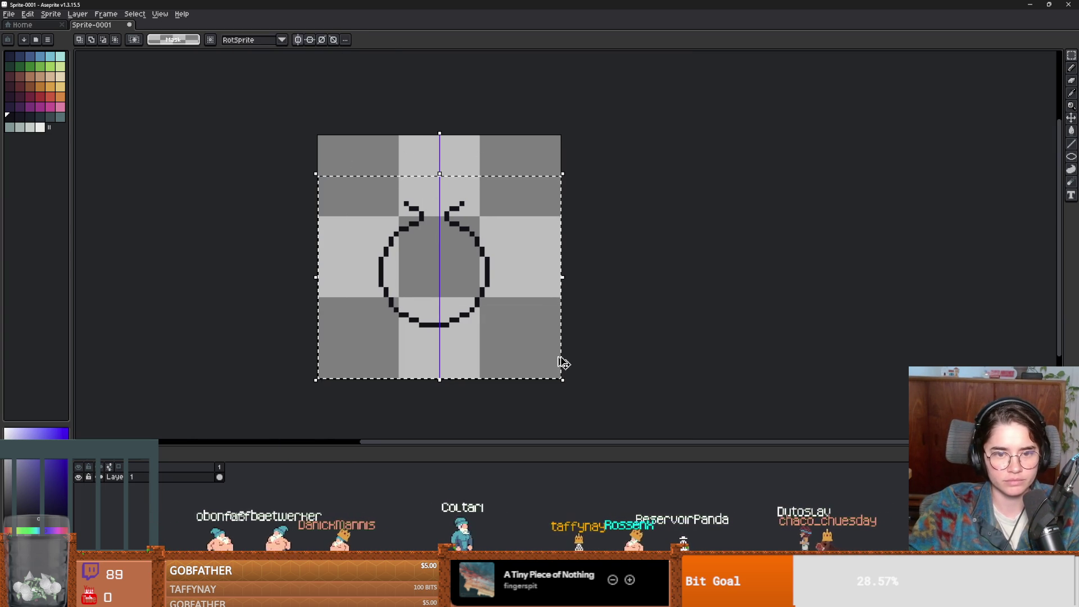
{"action": "key", "text": "Delete"}
{"action": "key", "text": "ctrl+z"}
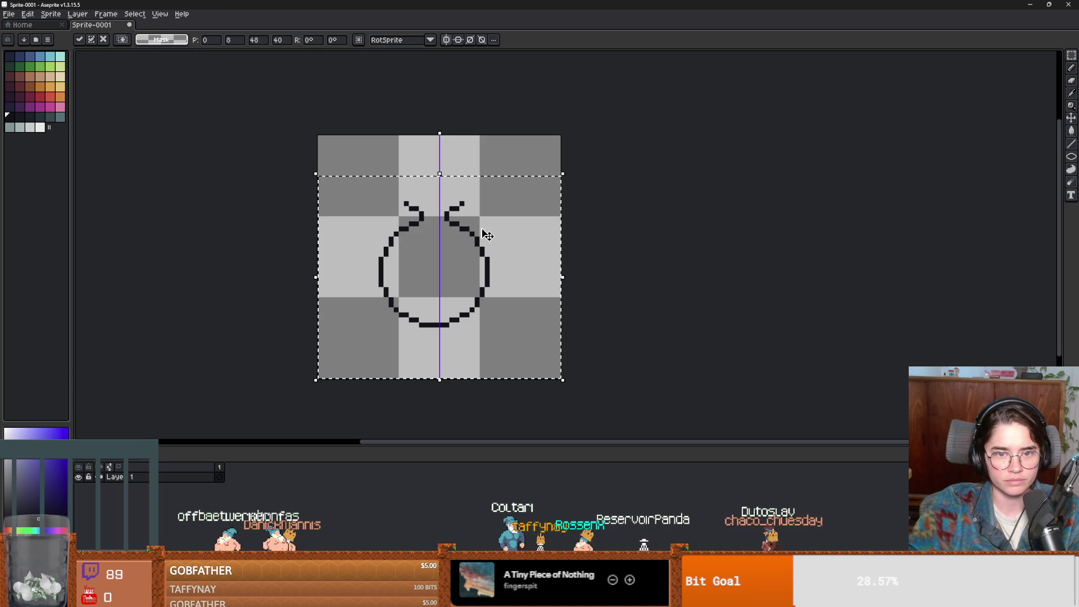
{"action": "left_click_drag", "start_coordinate": [467, 240], "coordinate": [472, 240]}
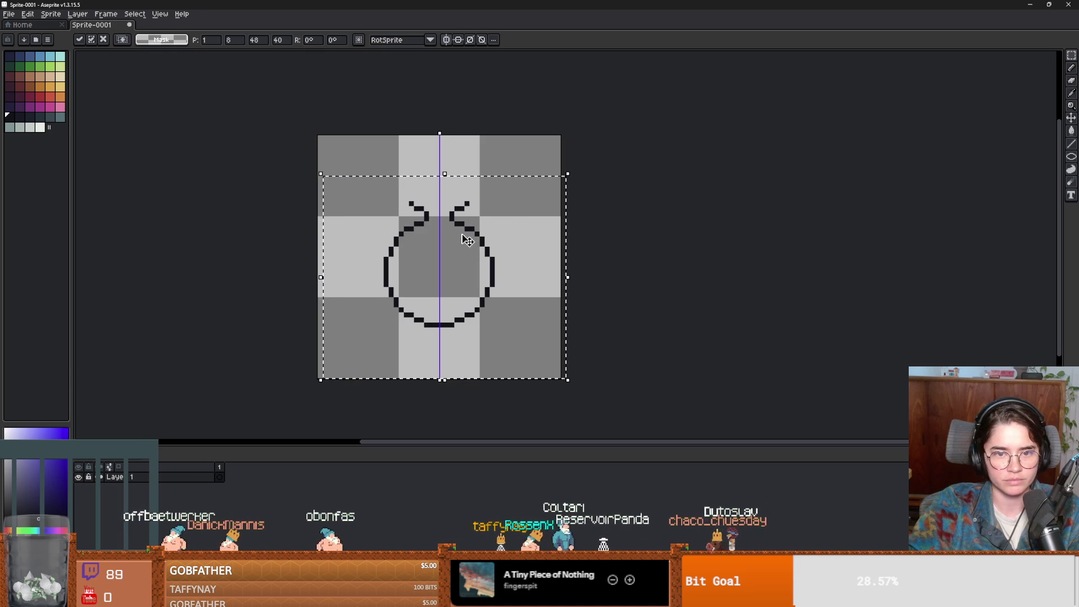
{"action": "scroll", "coordinate": [446, 229], "scroll_direction": "up", "scroll_amount": 1}
{"action": "scroll", "coordinate": [741, 260], "scroll_direction": "down", "scroll_amount": 1}
{"action": "left_click", "coordinate": [741, 260]}
- Add mirrored pixels above the neck curls and along the neck's sides
{"action": "scroll", "coordinate": [470, 211], "scroll_direction": "up", "scroll_amount": 1}
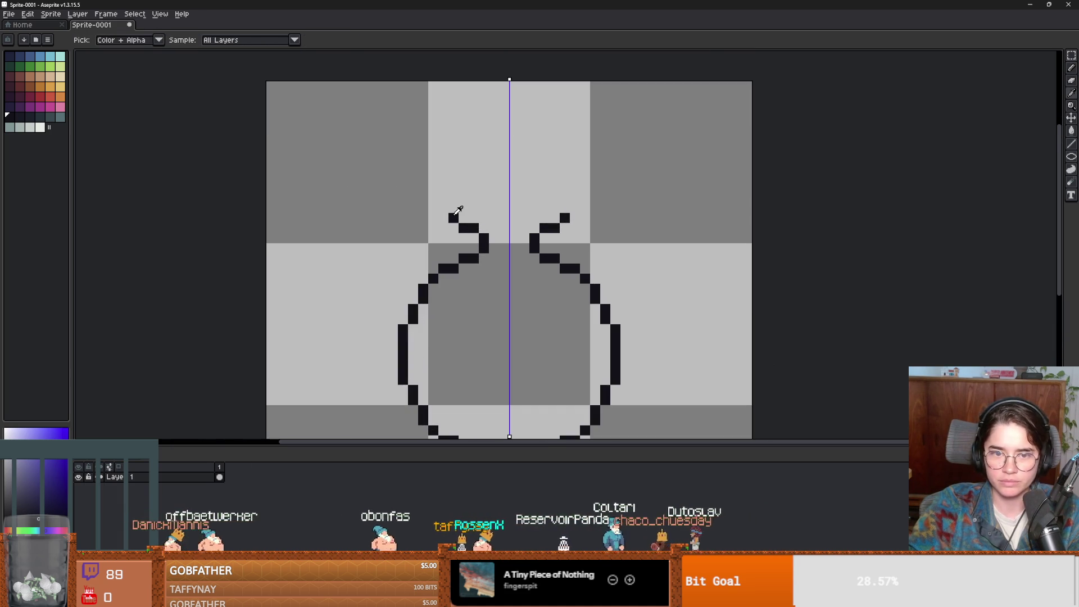
{"action": "key", "text": "b"}
{"action": "left_click", "coordinate": [456, 212]}
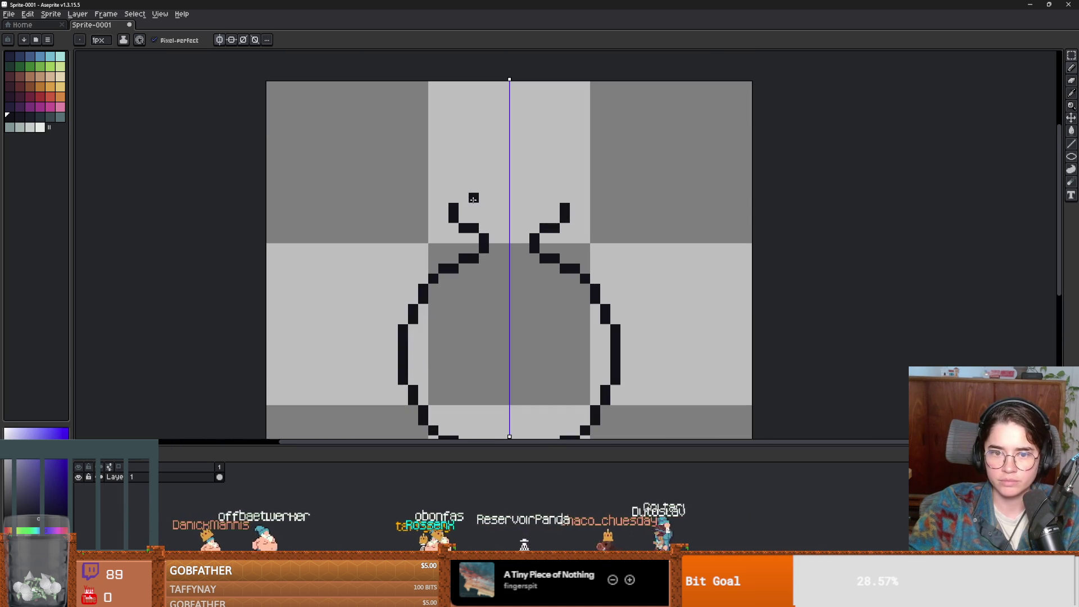
{"action": "scroll", "coordinate": [517, 198], "scroll_direction": "down", "scroll_amount": 1}
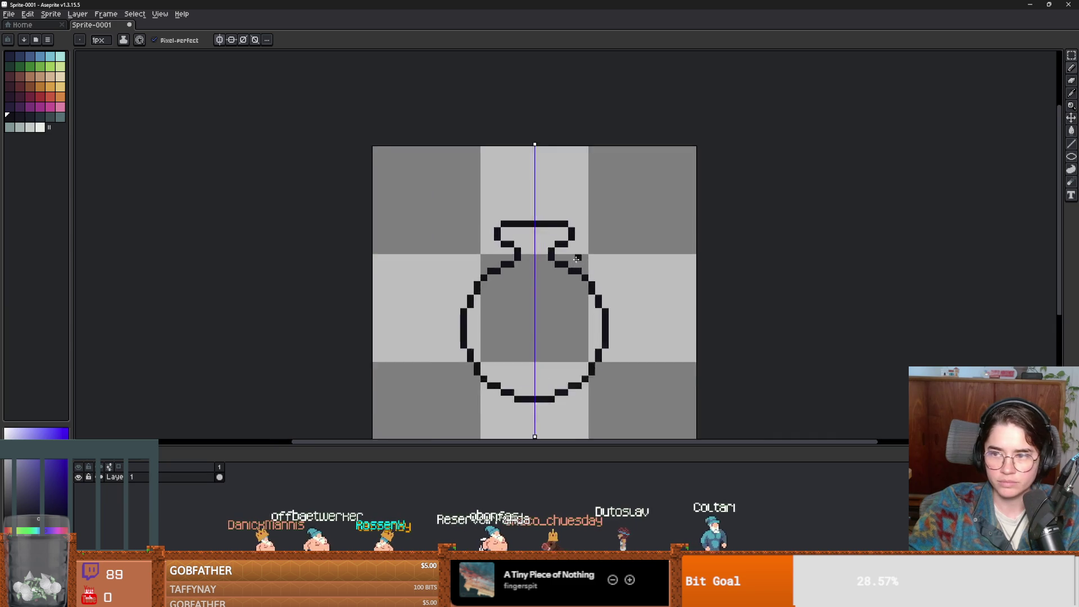
{"action": "scroll", "coordinate": [556, 247], "scroll_direction": "up", "scroll_amount": 1}
{"action": "left_click", "coordinate": [563, 254]}
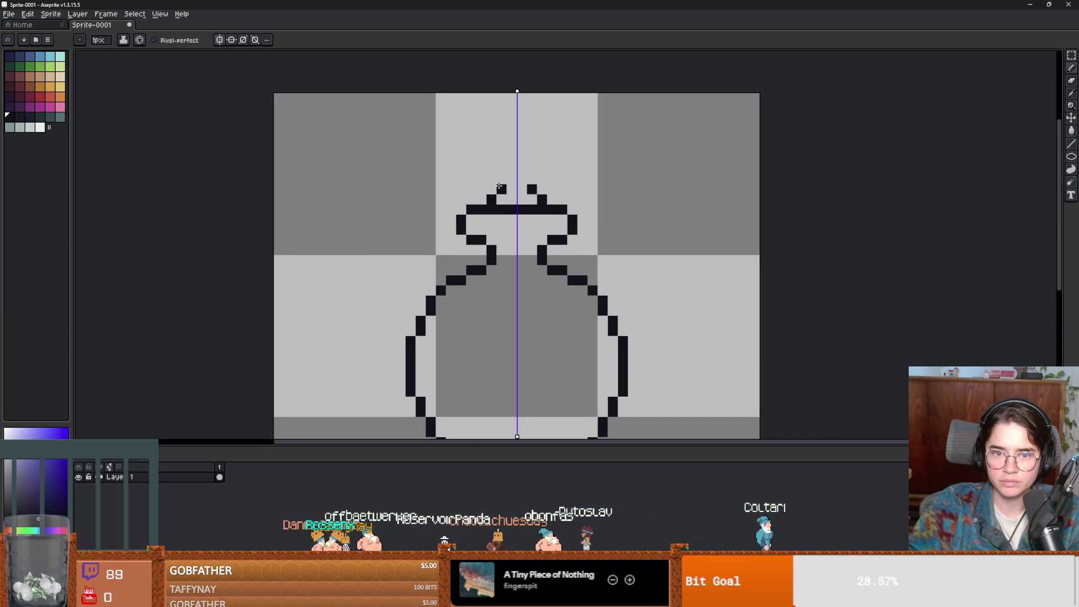
{"action": "scroll", "coordinate": [603, 230], "scroll_direction": "down", "scroll_amount": 1}
{"action": "scroll", "coordinate": [564, 239], "scroll_direction": "up", "scroll_amount": 1}
{"action": "scroll", "coordinate": [566, 236], "scroll_direction": "down", "scroll_amount": 1}
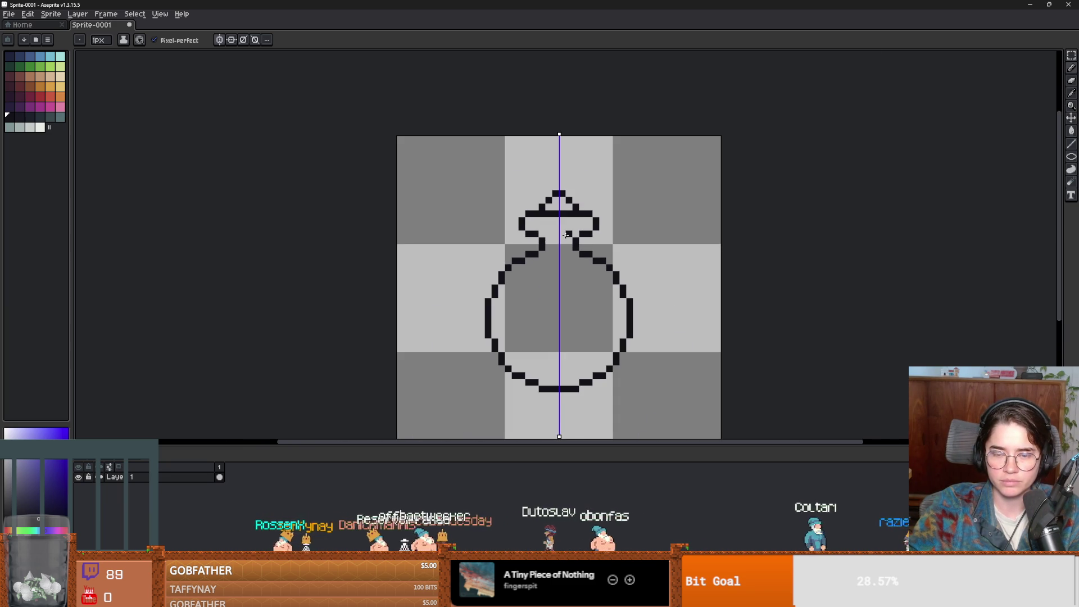
{"action": "scroll", "coordinate": [516, 219], "scroll_direction": "up", "scroll_amount": 1}
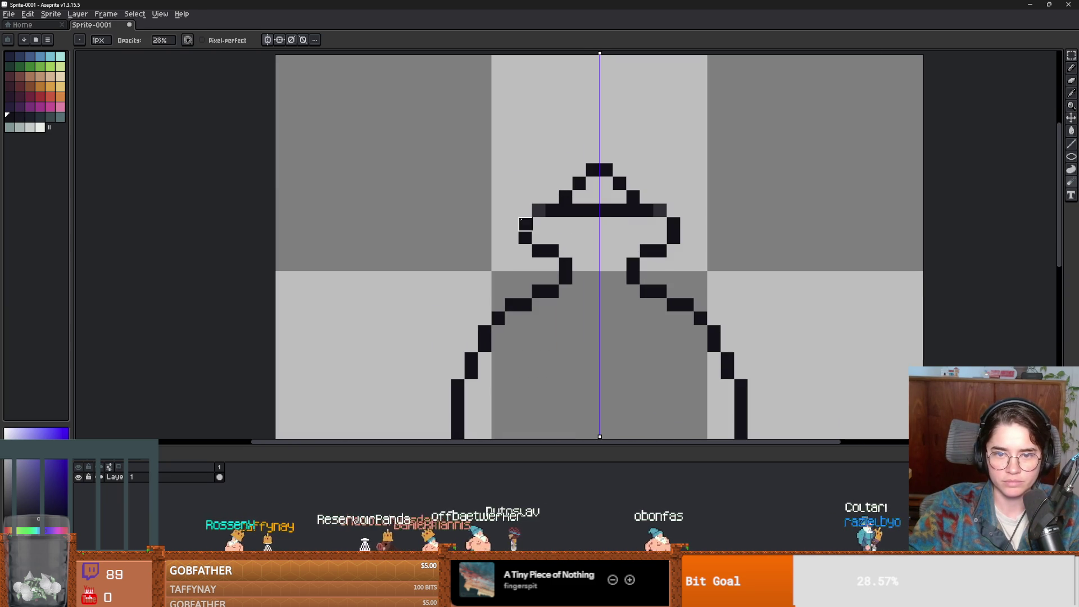
- Erase the stray bumps beside the neck and rework the flat lid top
{"action": "key", "text": "e"}
{"action": "left_click_drag", "start_coordinate": [511, 224], "coordinate": [552, 251]}
{"action": "key", "text": "b"}
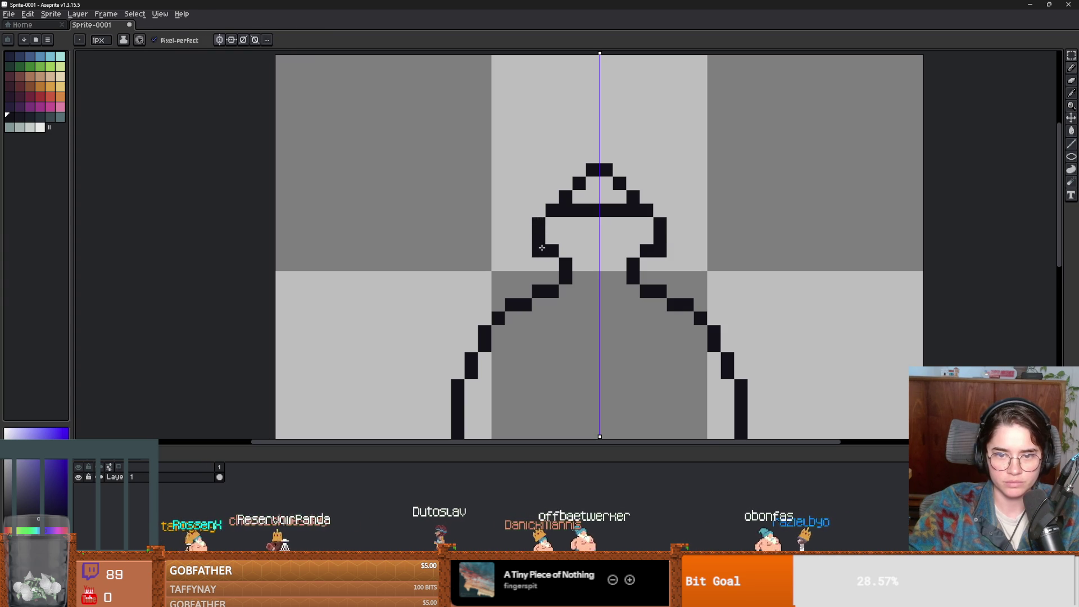
{"action": "scroll", "coordinate": [656, 290], "scroll_direction": "down", "scroll_amount": 1}
{"action": "scroll", "coordinate": [656, 290], "scroll_direction": "down", "scroll_amount": 2}
{"action": "scroll", "coordinate": [618, 253], "scroll_direction": "up", "scroll_amount": 1}
{"action": "scroll", "coordinate": [615, 247], "scroll_direction": "up", "scroll_amount": 1}
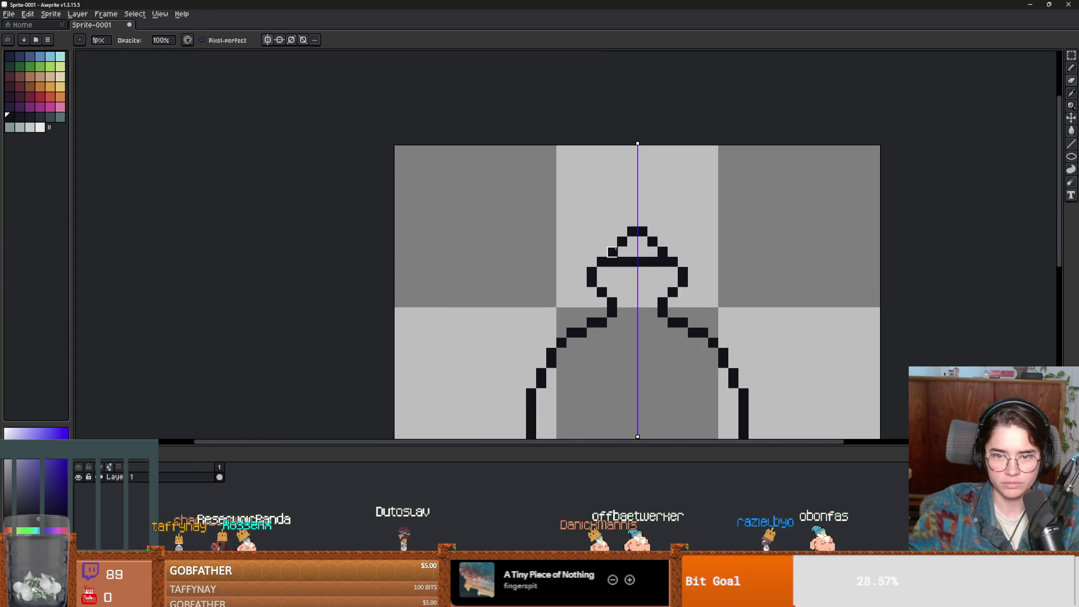
{"action": "key", "text": "e"}
{"action": "key", "text": "b"}
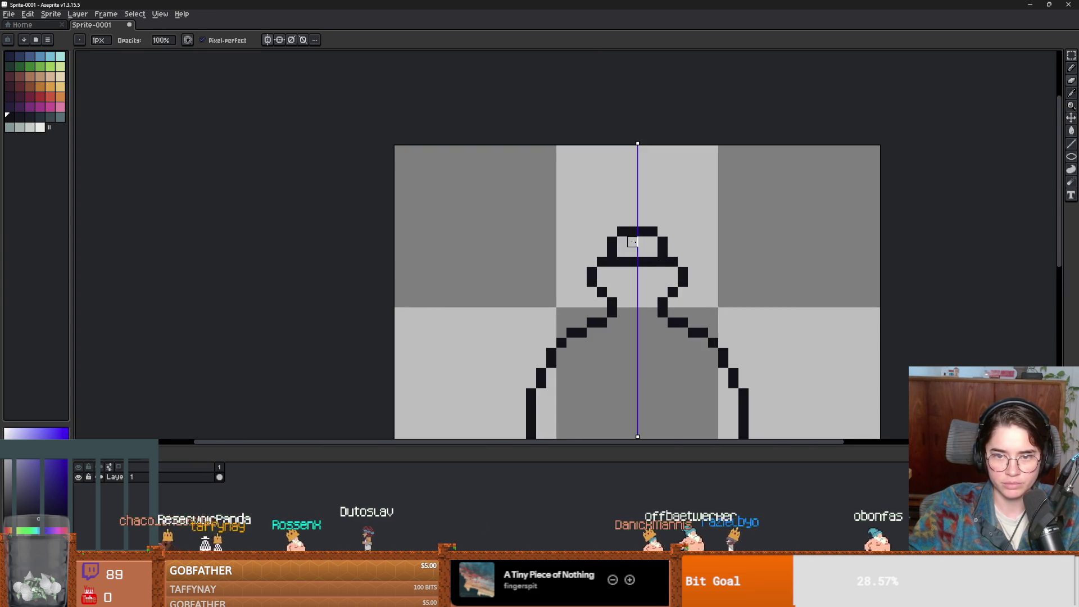
{"action": "scroll", "coordinate": [680, 312], "scroll_direction": "down", "scroll_amount": 2}
{"action": "scroll", "coordinate": [680, 312], "scroll_direction": "up", "scroll_amount": 3}
{"action": "scroll", "coordinate": [609, 258], "scroll_direction": "down", "scroll_amount": 1}
{"action": "left_click_drag", "start_coordinate": [559, 258], "coordinate": [555, 239]}
- Flood-fill the flask interior with light blue
{"action": "left_click", "coordinate": [50, 56]}
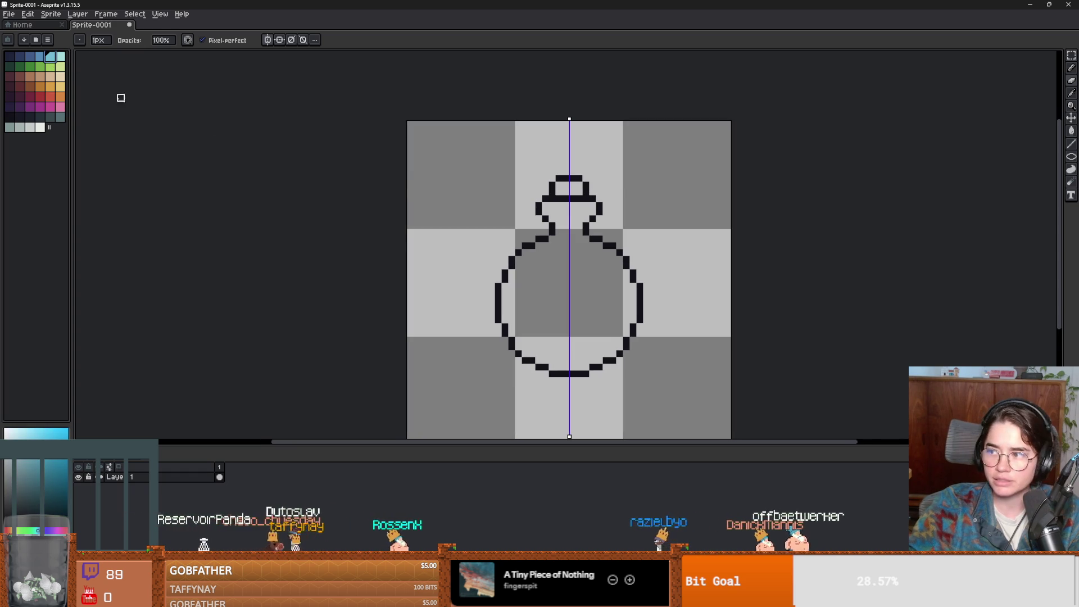
{"action": "key", "text": "g"}
{"action": "left_click", "coordinate": [534, 295]}
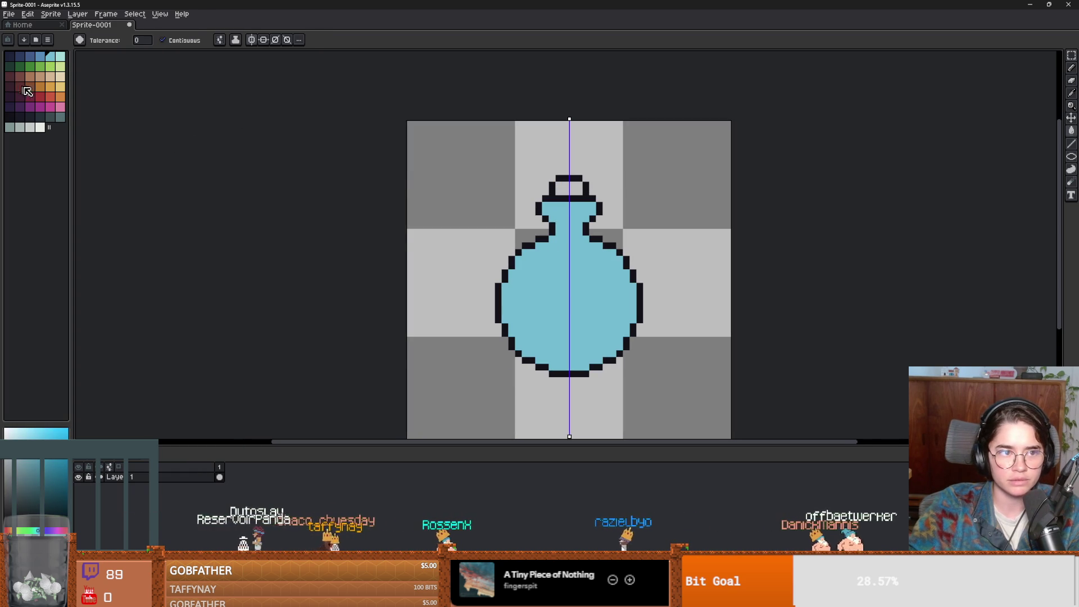
- Fill the lid dark red, then undo a stray Contour stroke across the flask body
{"action": "left_click", "coordinate": [20, 88]}
{"action": "left_click", "coordinate": [575, 197]}
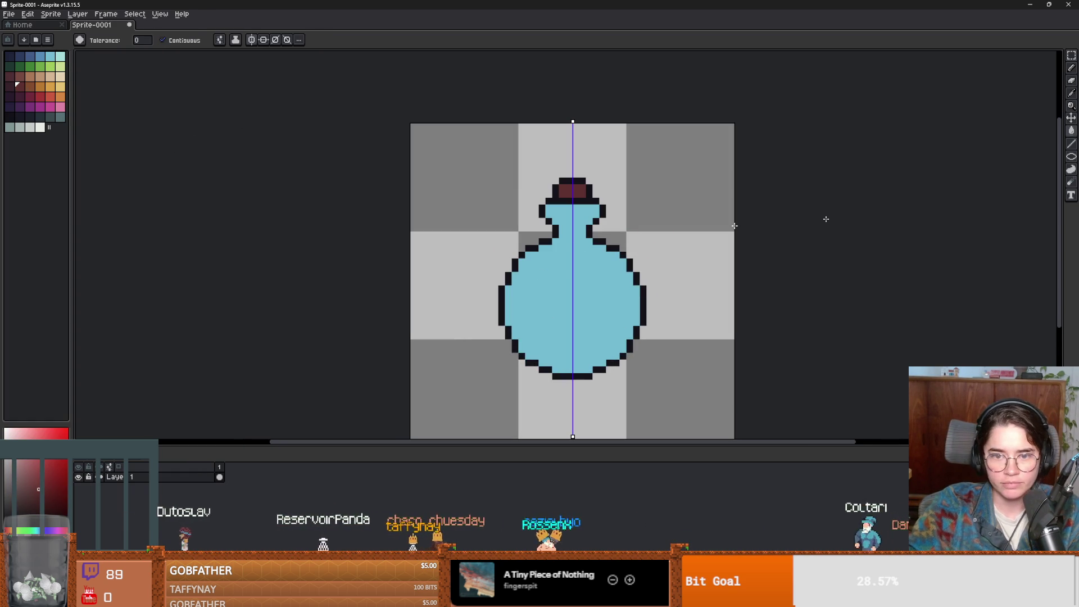
{"action": "left_click", "coordinate": [1072, 168]}
{"action": "left_click", "coordinate": [633, 282], "text": "alt"}
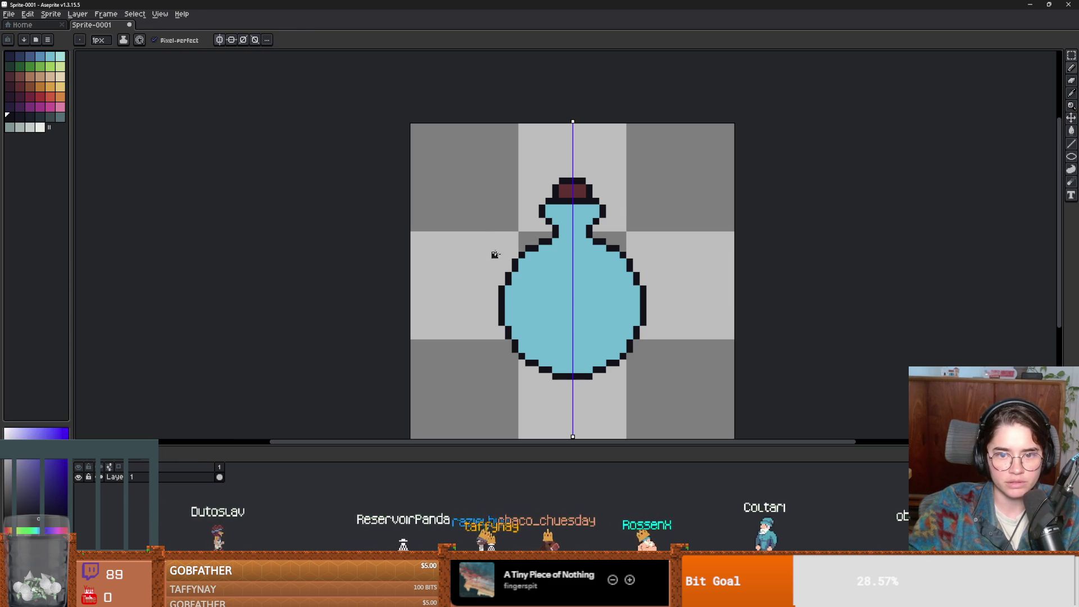
{"action": "key", "text": "ctrl+z"}
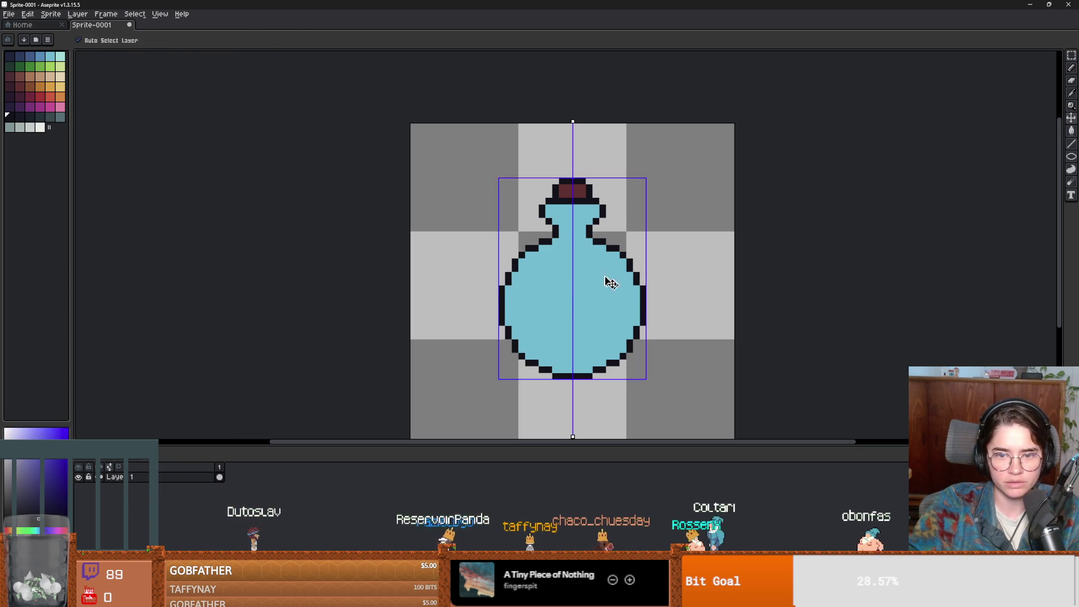
- Try an ellipse and mirrored band strokes across the shoulders, undoing each attempt
{"action": "left_click", "coordinate": [1071, 158]}
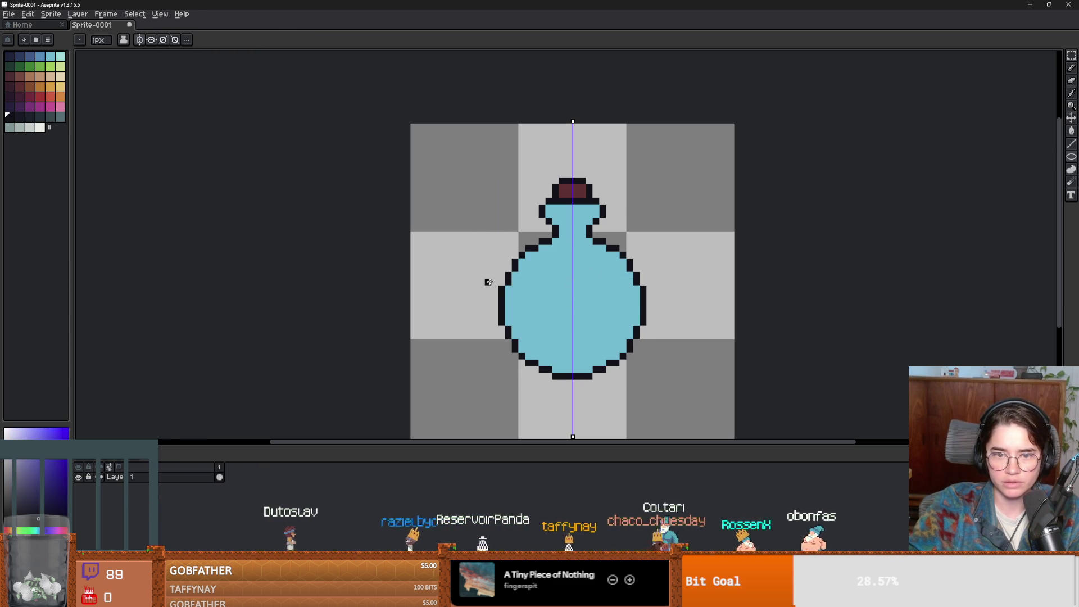
{"action": "mouse_move", "coordinate": [529, 269]}
{"action": "left_mouse_down"}
{"action": "mouse_move", "coordinate": [646, 316]}
{"action": "mouse_move", "coordinate": [506, 295]}
{"action": "mouse_move", "coordinate": [506, 261]}
{"action": "left_mouse_up"}
{"action": "key", "text": "ctrl+z"}
{"action": "key", "text": "ctrl+z"}
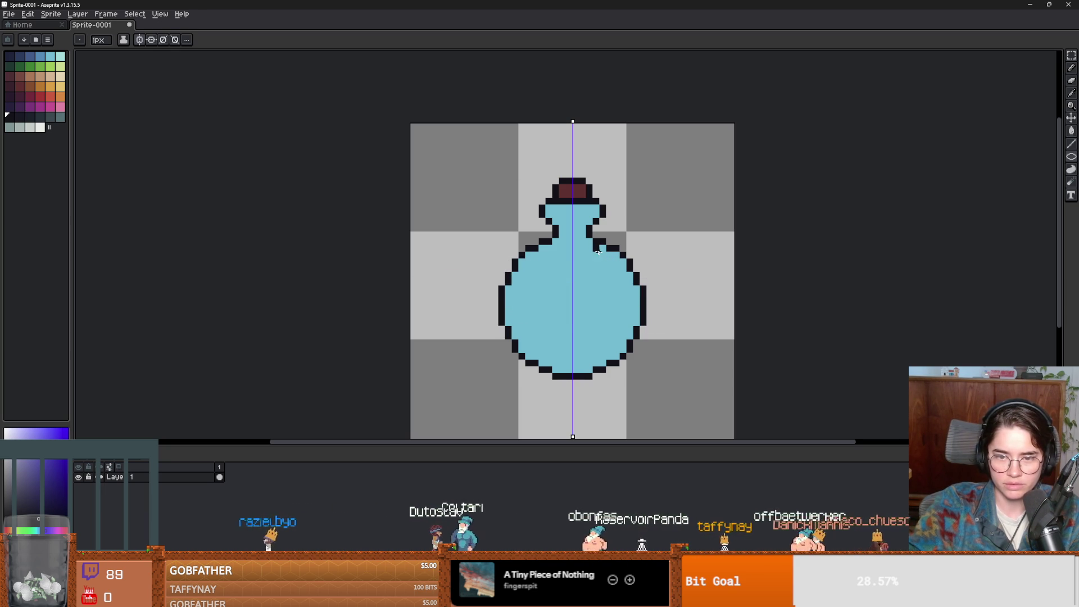
{"action": "left_click_drag", "start_coordinate": [624, 260], "coordinate": [524, 268]}
{"action": "left_click_drag", "start_coordinate": [521, 284], "coordinate": [508, 284]}
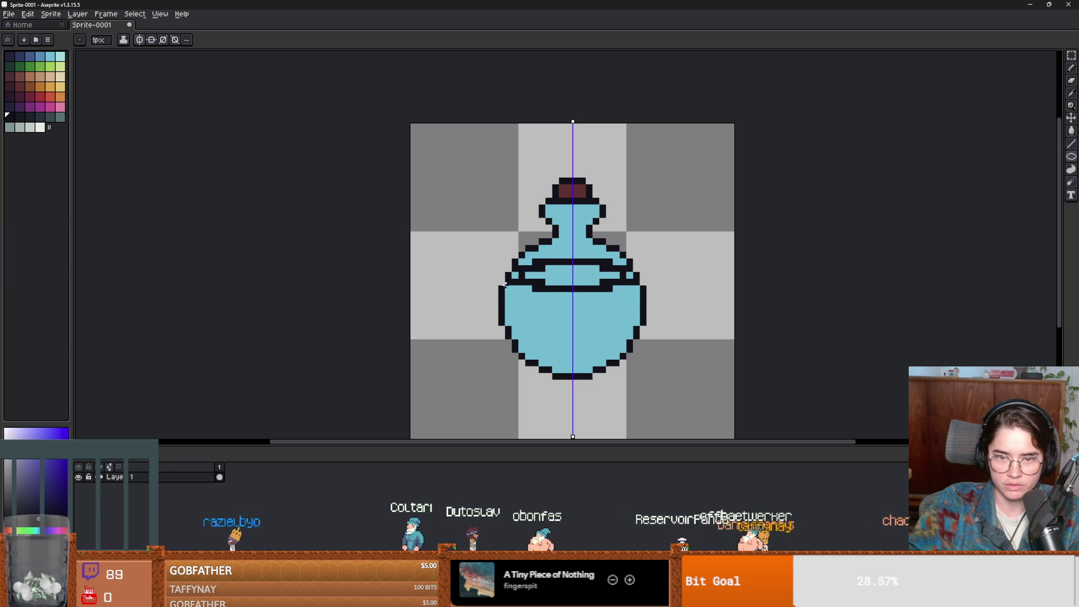
{"action": "key", "text": "ctrl+z"}
{"action": "key", "text": "ctrl+z"}
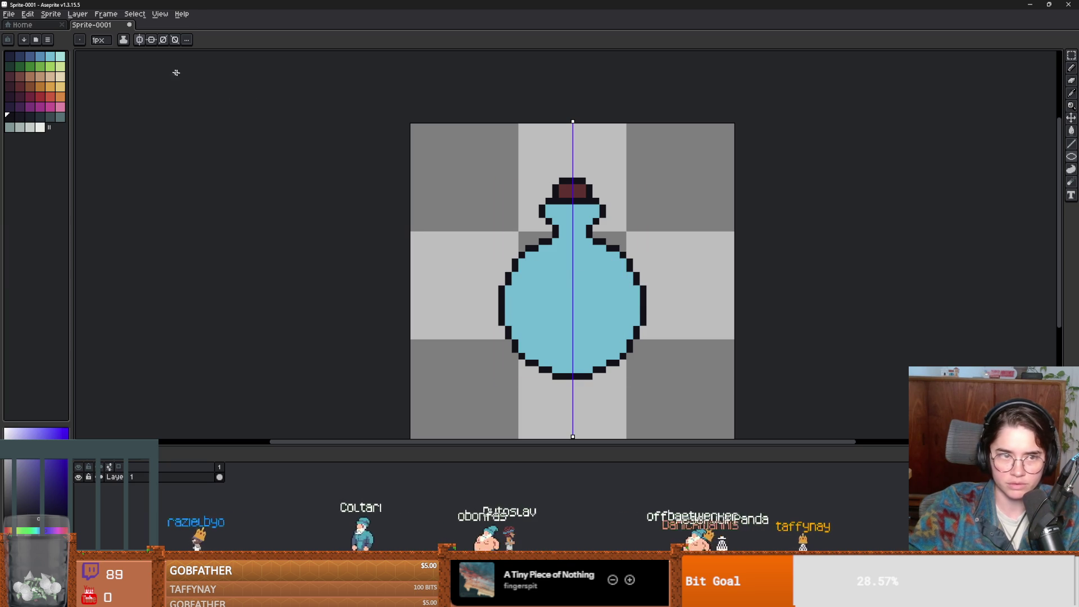
- Turn off symmetry and try curved and circular shoulder lines, undoing them all
{"action": "left_click", "coordinate": [140, 39]}
{"action": "left_click_drag", "start_coordinate": [562, 254], "coordinate": [509, 284]}
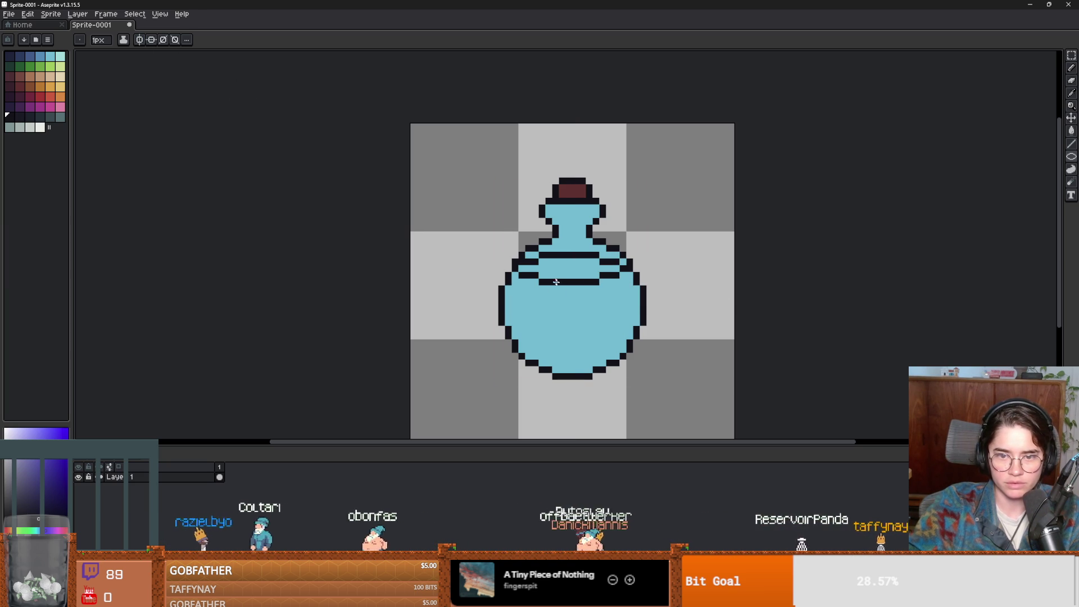
{"action": "key", "text": "ctrl+z"}
{"action": "mouse_move", "coordinate": [545, 253]}
{"action": "left_mouse_down"}
{"action": "mouse_move", "coordinate": [539, 308]}
{"action": "mouse_move", "coordinate": [571, 261]}
{"action": "left_mouse_up"}
{"action": "key", "text": "ctrl+z"}
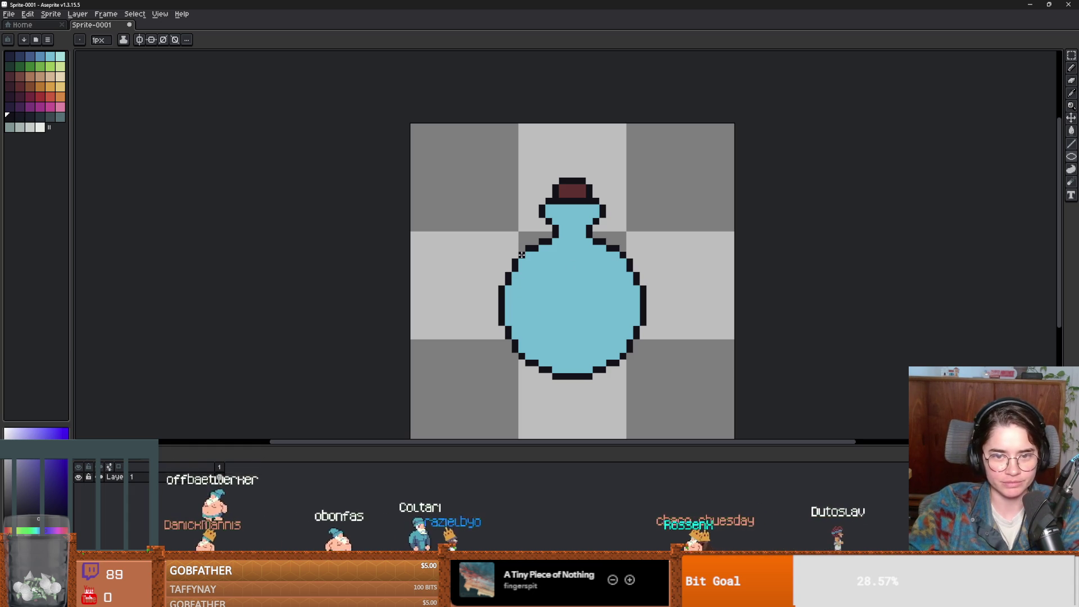
{"action": "left_click_drag", "start_coordinate": [545, 254], "coordinate": [540, 268]}
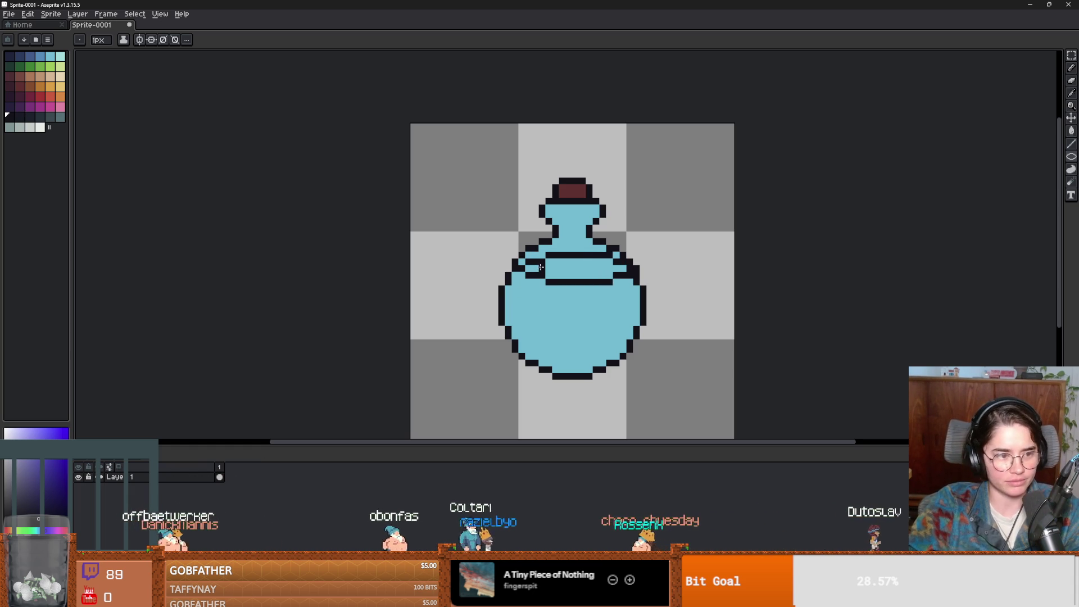
{"action": "key", "text": "ctrl+z"}
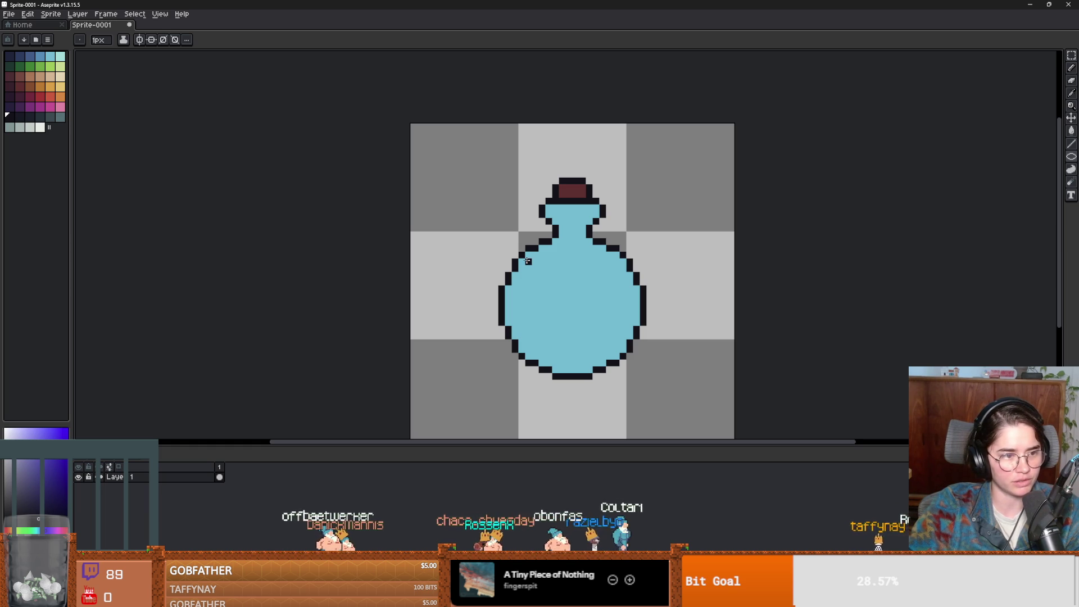
{"action": "mouse_move", "coordinate": [506, 246]}
{"action": "left_mouse_down"}
{"action": "mouse_move", "coordinate": [584, 307]}
{"action": "mouse_move", "coordinate": [638, 306]}
{"action": "left_mouse_up"}
{"action": "key", "text": "ctrl+z"}
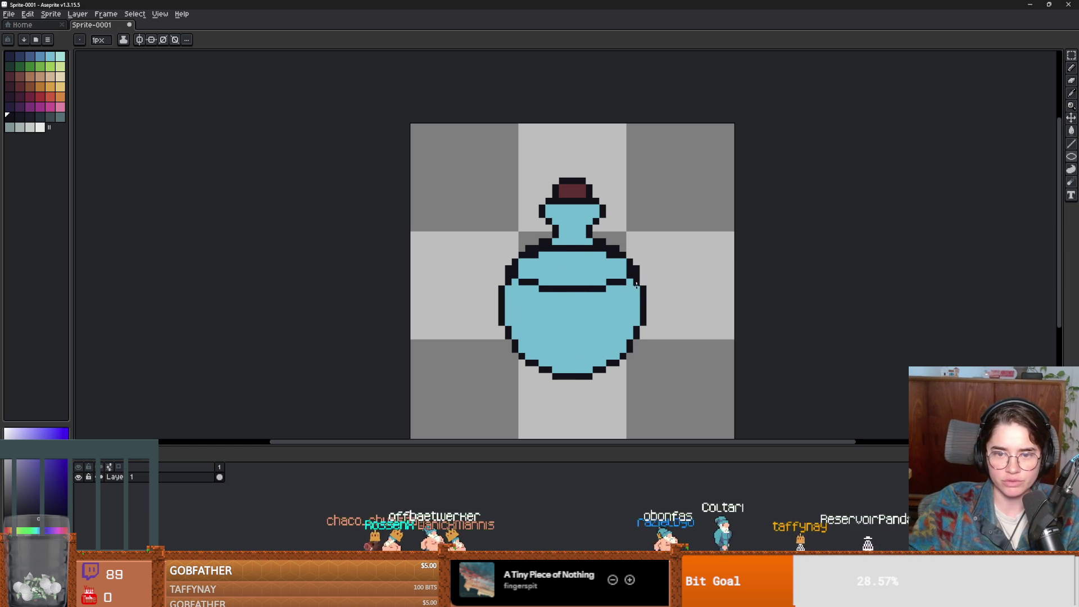
{"action": "mouse_move", "coordinate": [512, 275]}
{"action": "left_mouse_down"}
{"action": "mouse_move", "coordinate": [627, 279]}
{"action": "mouse_move", "coordinate": [506, 258]}
{"action": "mouse_move", "coordinate": [514, 245]}
{"action": "mouse_move", "coordinate": [620, 266]}
{"action": "mouse_move", "coordinate": [515, 248]}
{"action": "left_mouse_up"}
{"action": "key", "text": "ctrl+z"}
{"action": "key", "text": "ctrl+z"}
- Touch up the neck and shoulder outline pixels in black and light blue
{"action": "scroll", "coordinate": [646, 309], "scroll_direction": "up", "scroll_amount": 3}
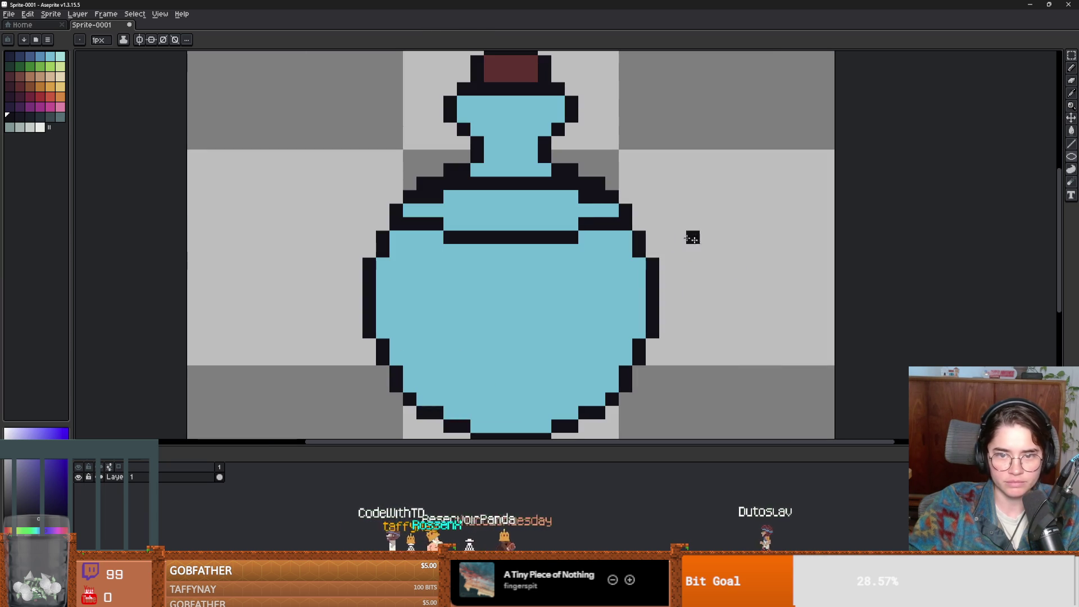
{"action": "key", "text": "b"}
{"action": "left_click", "coordinate": [596, 200]}
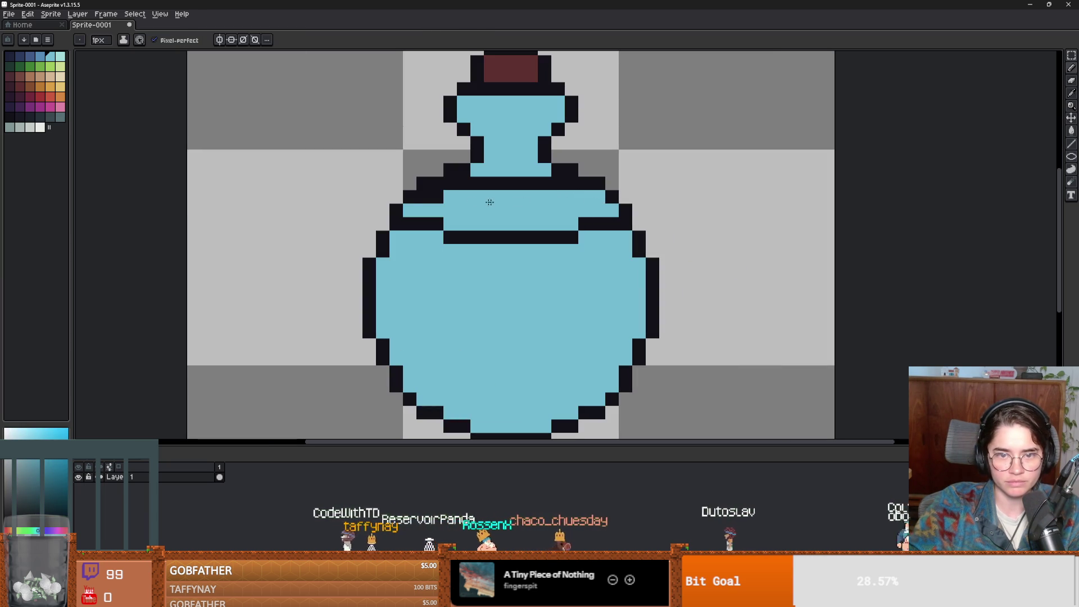
{"action": "scroll", "coordinate": [449, 222], "scroll_direction": "down", "scroll_amount": 2}
{"action": "scroll", "coordinate": [457, 225], "scroll_direction": "up", "scroll_amount": 2}
{"action": "key", "text": "i"}
{"action": "key", "text": "b"}
{"action": "left_click", "coordinate": [450, 221]}
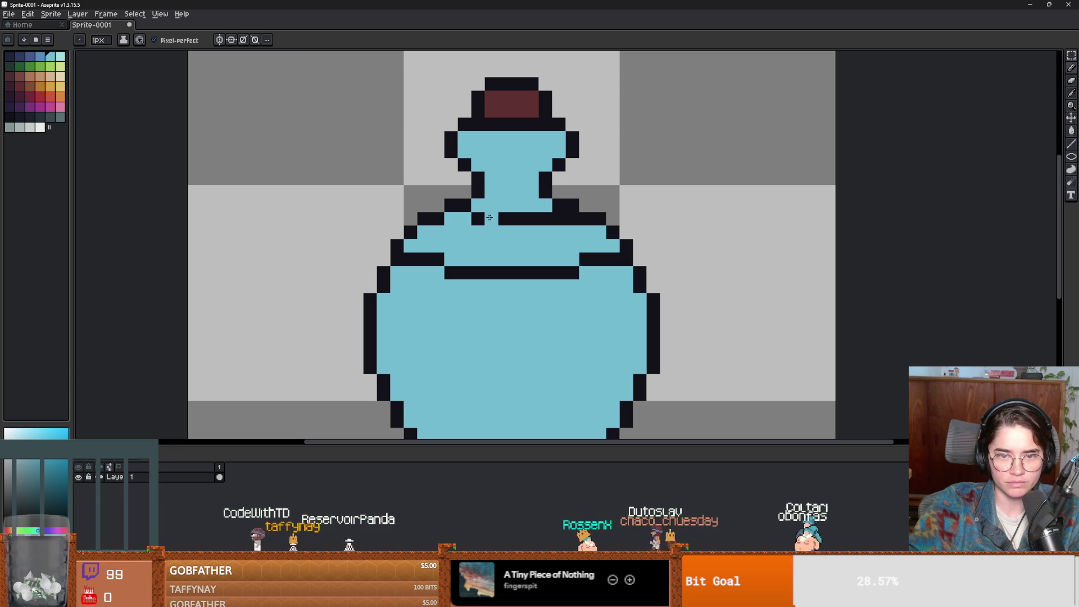
{"action": "left_click", "coordinate": [485, 219], "text": "alt"}
{"action": "mouse_move", "coordinate": [478, 219]}
{"action": "left_mouse_down"}
{"action": "mouse_move", "coordinate": [519, 208]}
{"action": "mouse_move", "coordinate": [480, 221]}
{"action": "left_mouse_up"}
{"action": "left_click", "coordinate": [559, 232]}
{"action": "left_click", "coordinate": [569, 231], "text": "alt"}
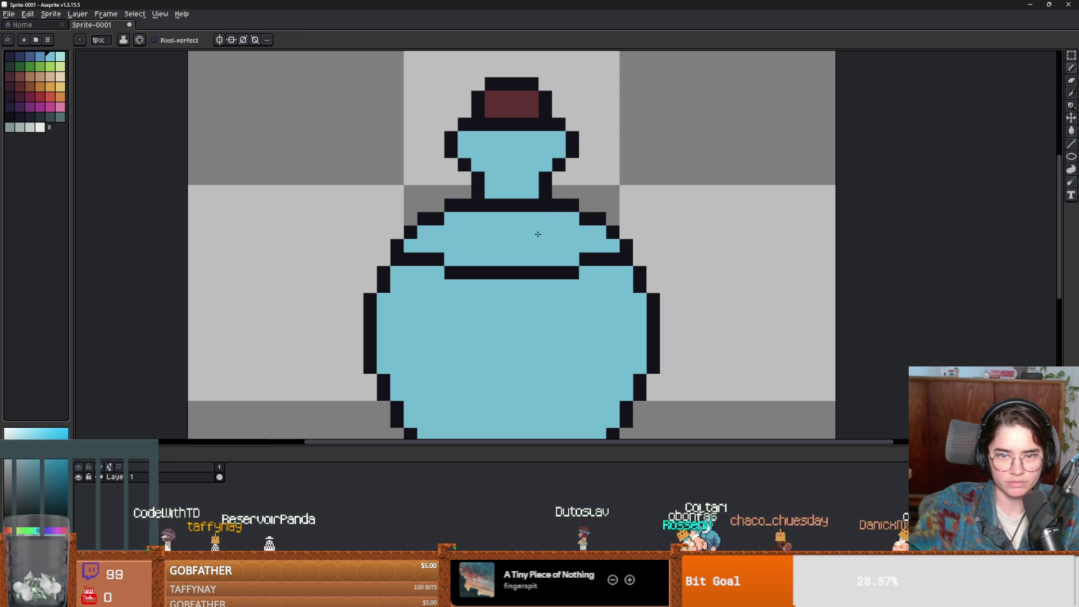
- Paint a black band across the shoulder, redraw it shorter, then switch to light blue
{"action": "scroll", "coordinate": [544, 234], "scroll_direction": "down", "scroll_amount": 3}
{"action": "scroll", "coordinate": [576, 257], "scroll_direction": "up", "scroll_amount": 1}
{"action": "scroll", "coordinate": [576, 257], "scroll_direction": "up", "scroll_amount": 2}
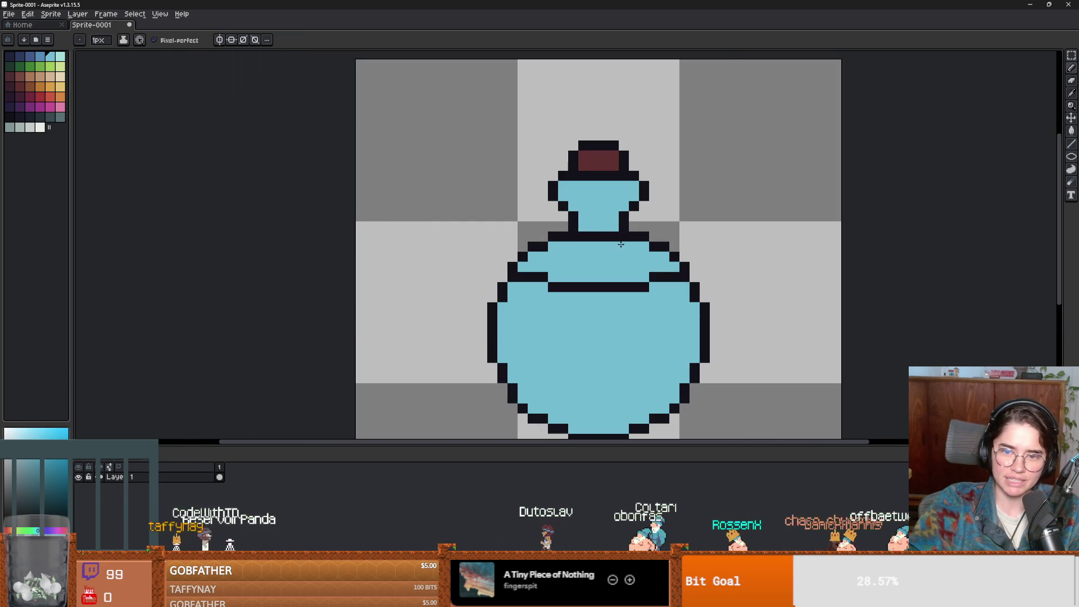
{"action": "left_click", "coordinate": [643, 246], "text": "alt"}
{"action": "left_click_drag", "start_coordinate": [643, 246], "coordinate": [540, 236]}
{"action": "key", "text": "ctrl+z"}
{"action": "left_click_drag", "start_coordinate": [647, 247], "coordinate": [549, 242]}
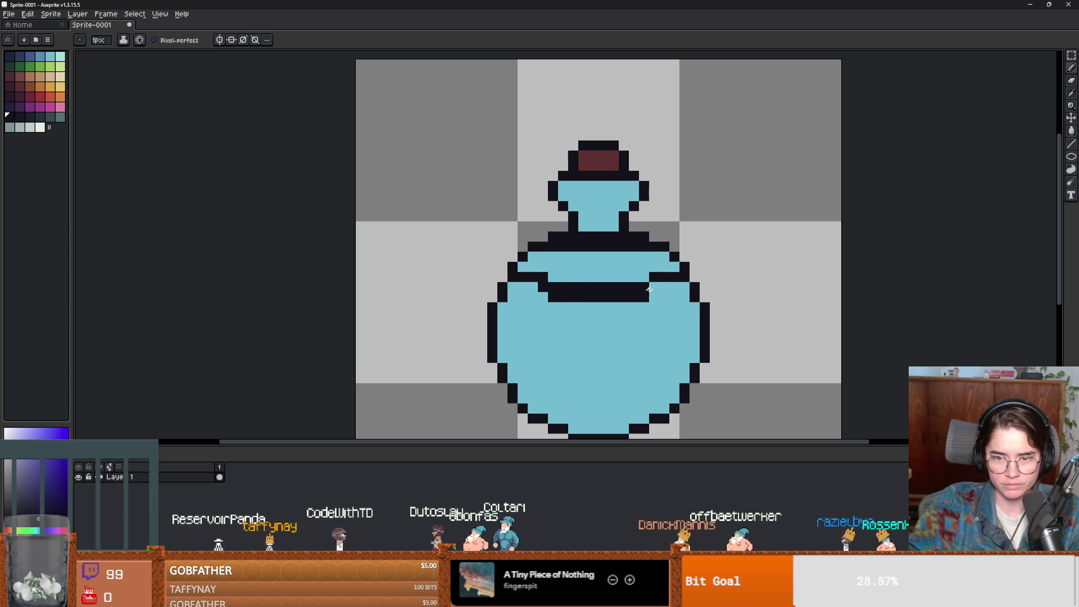
{"action": "left_click", "coordinate": [617, 270], "text": "alt"}
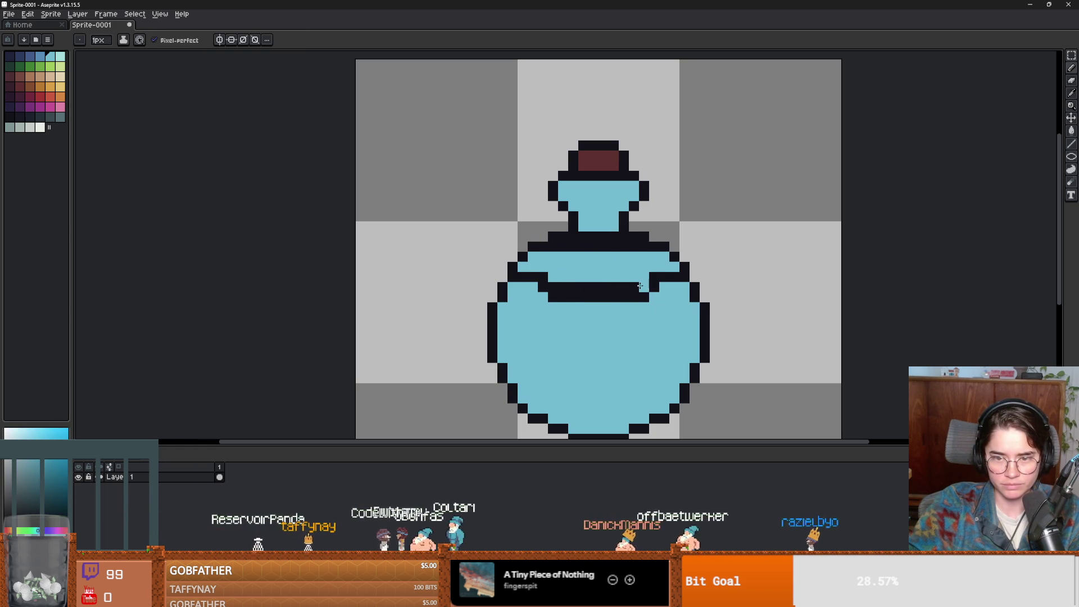
- Select the whole sprite, remove the bottle and paste it back onto the canvas
{"action": "scroll", "coordinate": [626, 288], "scroll_direction": "down", "scroll_amount": 1}
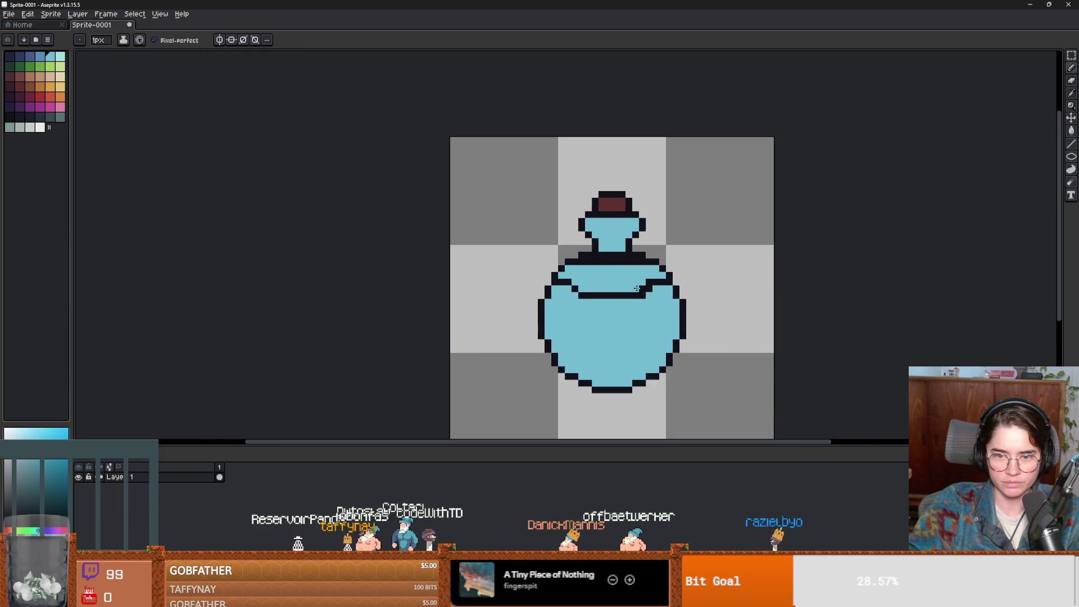
{"action": "scroll", "coordinate": [644, 287], "scroll_direction": "down", "scroll_amount": 2}
{"action": "scroll", "coordinate": [638, 293], "scroll_direction": "up", "scroll_amount": 3}
{"action": "scroll", "coordinate": [632, 296], "scroll_direction": "down", "scroll_amount": 2}
{"action": "scroll", "coordinate": [624, 302], "scroll_direction": "up", "scroll_amount": 2}
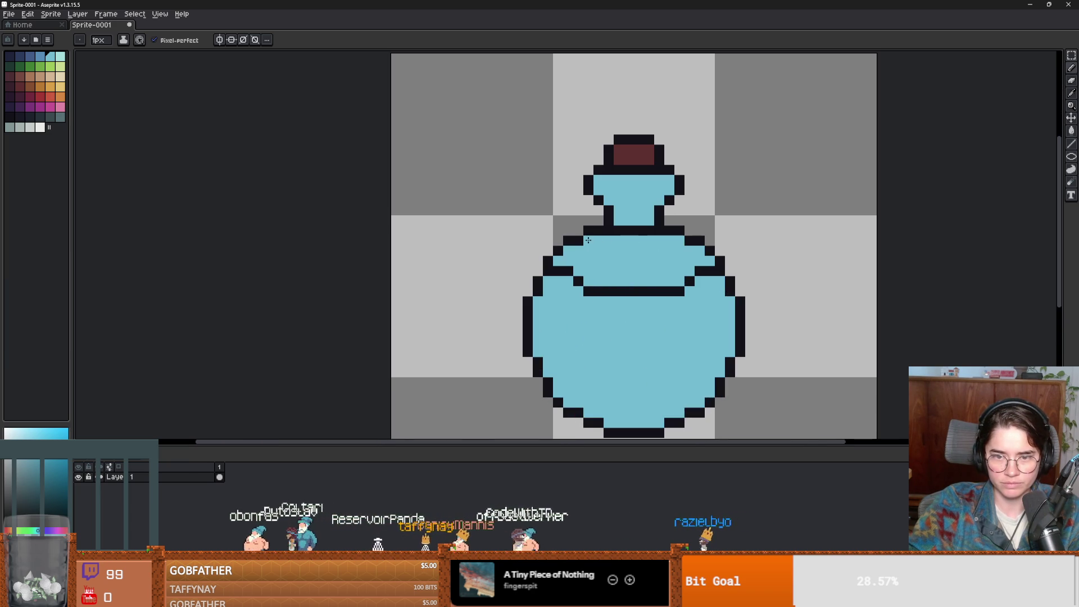
{"action": "scroll", "coordinate": [753, 292], "scroll_direction": "down", "scroll_amount": 4}
{"action": "scroll", "coordinate": [762, 292], "scroll_direction": "up", "scroll_amount": 1}
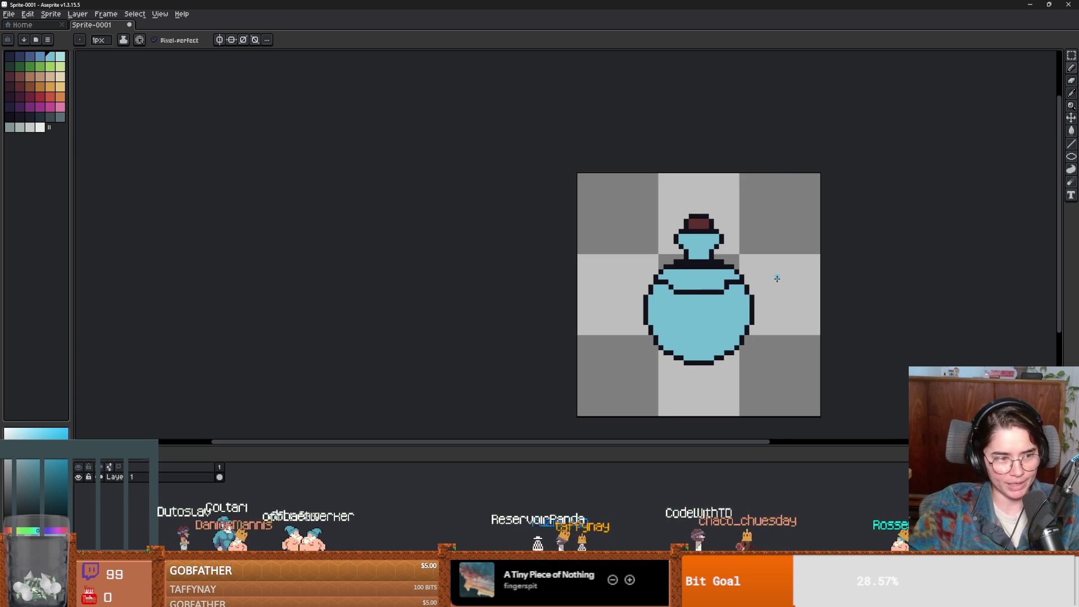
{"action": "key", "text": "ctrl+a"}
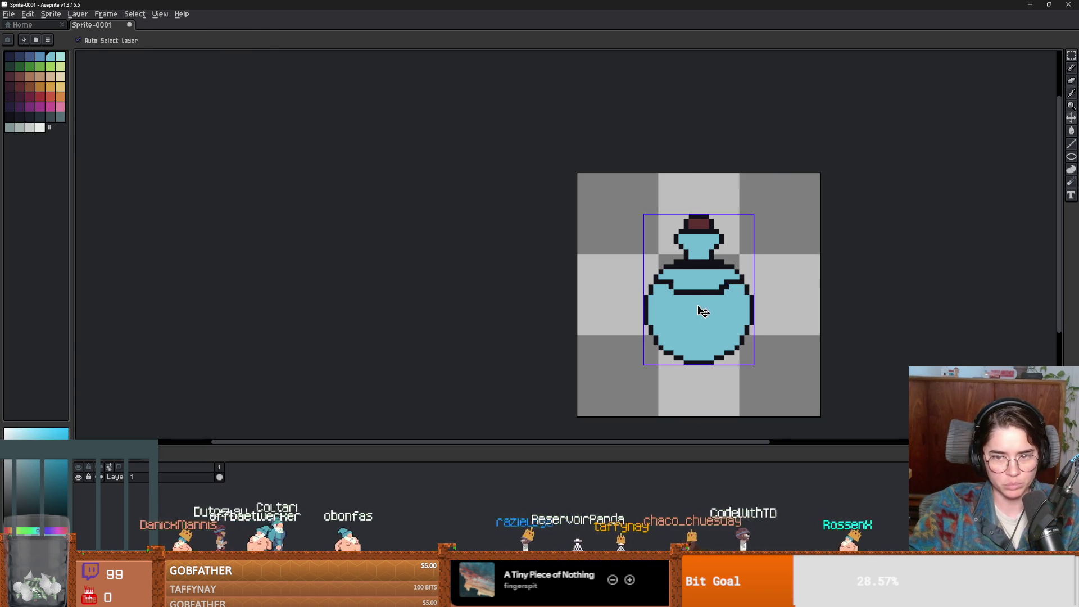
{"action": "key", "text": "Delete"}
{"action": "key", "text": "ctrl+v"}
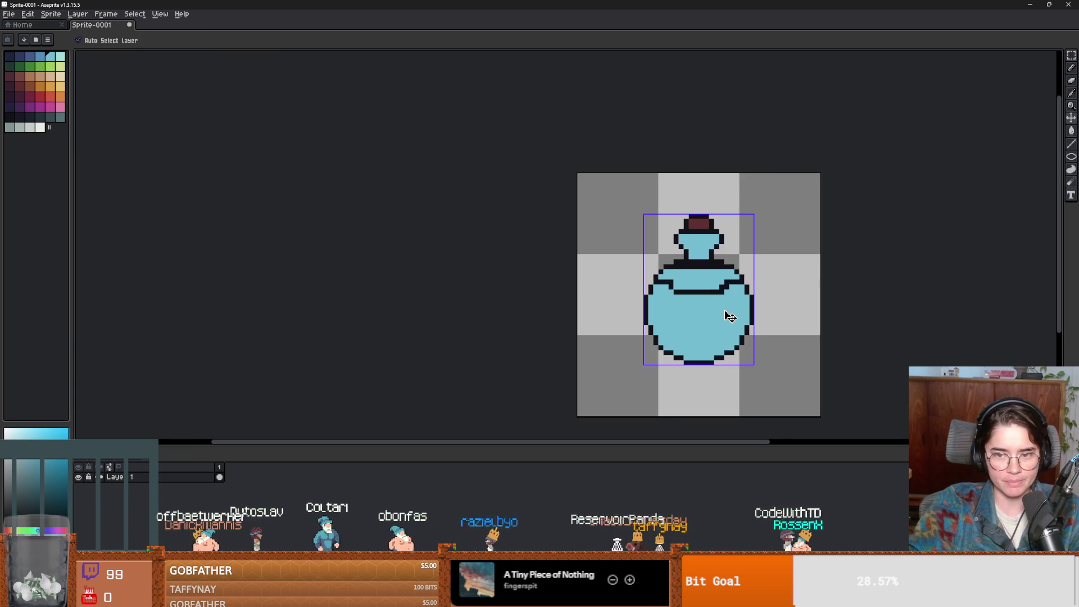
- Place the pasted bottle, then try a black line and a black pixel on it and undo both
{"action": "key", "text": "i"}
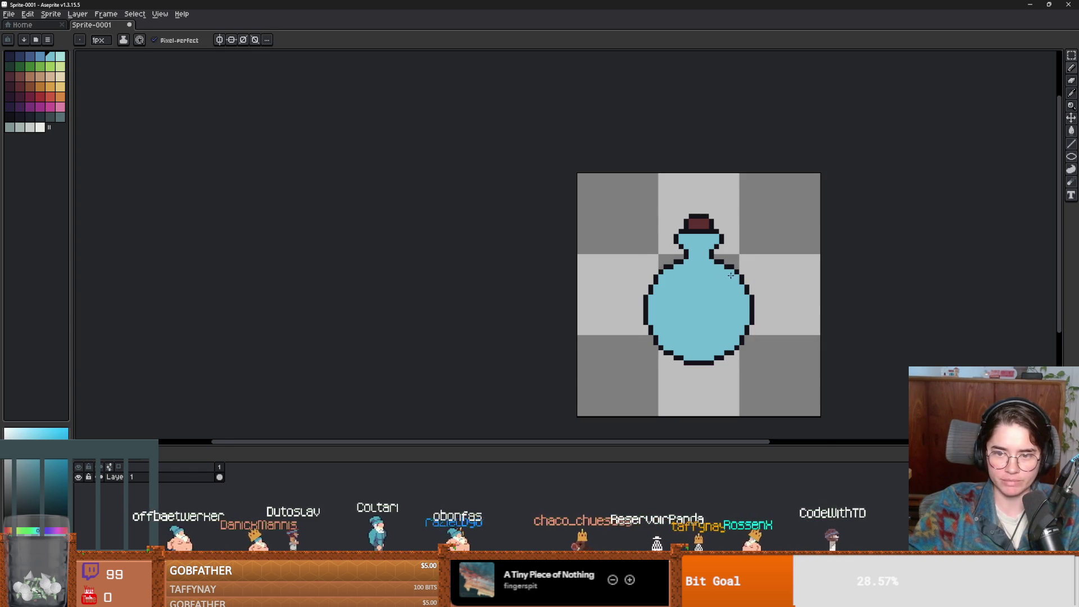
{"action": "scroll", "coordinate": [730, 306], "scroll_direction": "up", "scroll_amount": 3}
{"action": "key", "text": "b"}
{"action": "left_click_drag", "start_coordinate": [750, 231], "coordinate": [558, 219]}
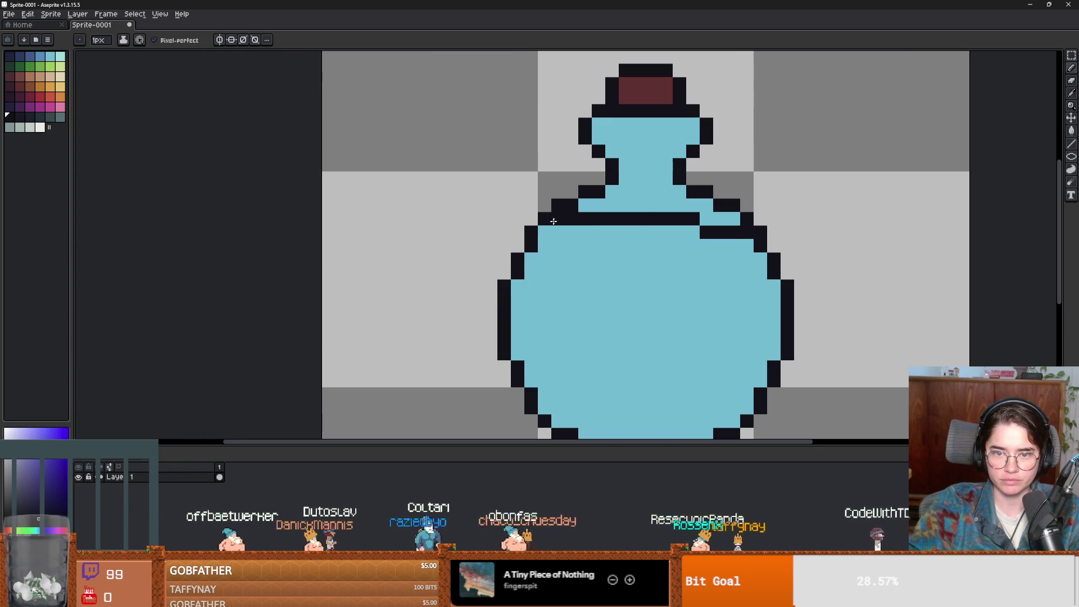
{"action": "key", "text": "ctrl+z"}
{"action": "left_click", "coordinate": [582, 235]}
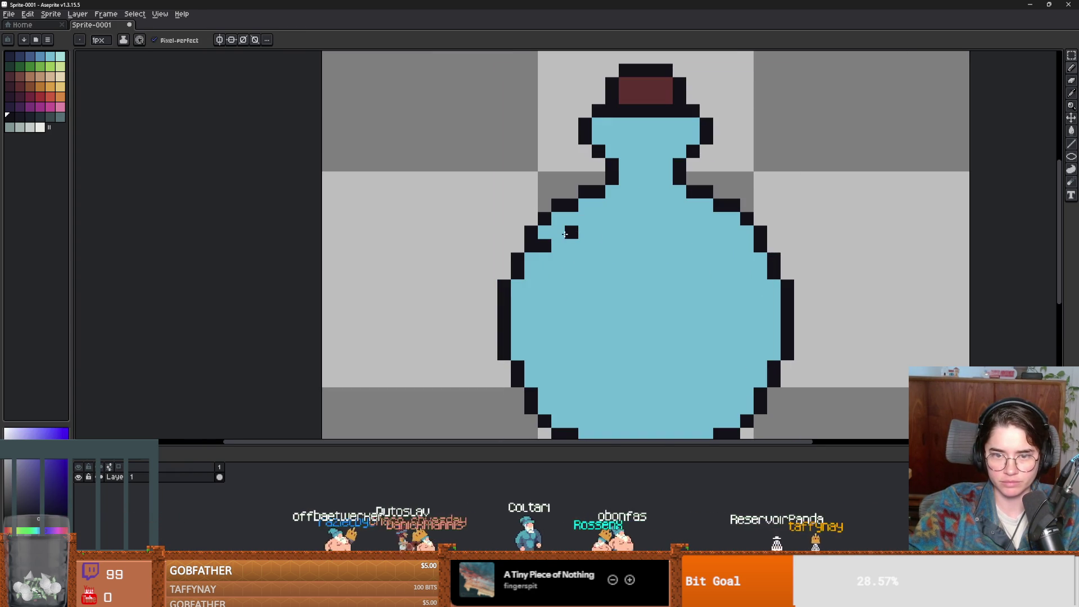
{"action": "key", "text": "v"}
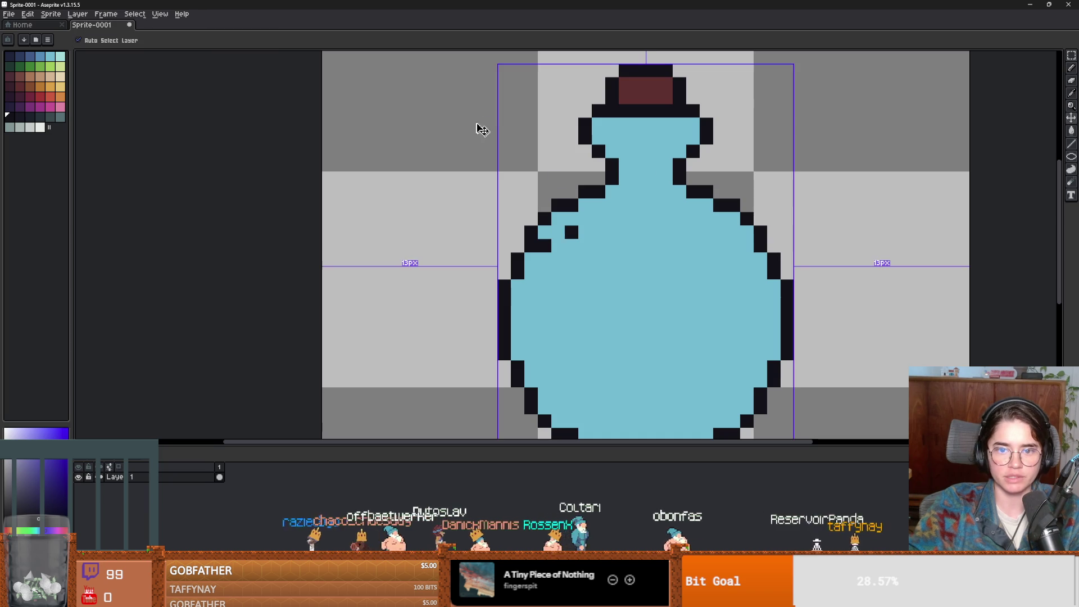
{"action": "key", "text": "ctrl+z"}
{"action": "key", "text": "b"}
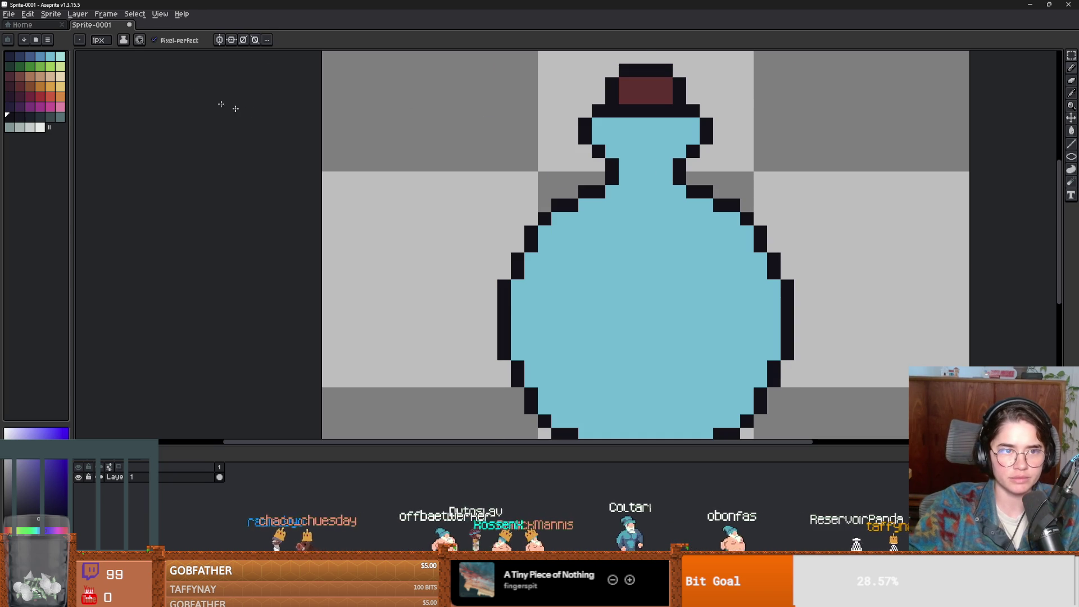
- Turn on vertical symmetry and draw a mirrored black line across the bottle's body
{"action": "left_click", "coordinate": [219, 39]}
{"action": "left_click_drag", "start_coordinate": [635, 226], "coordinate": [559, 243]}
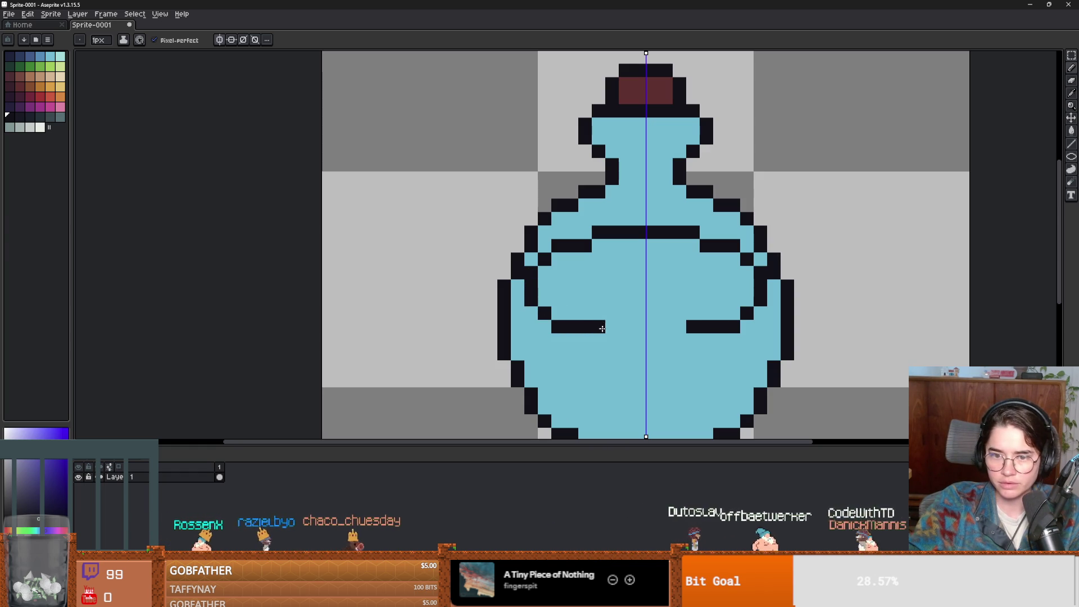
{"action": "scroll", "coordinate": [635, 331], "scroll_direction": "down", "scroll_amount": 7}
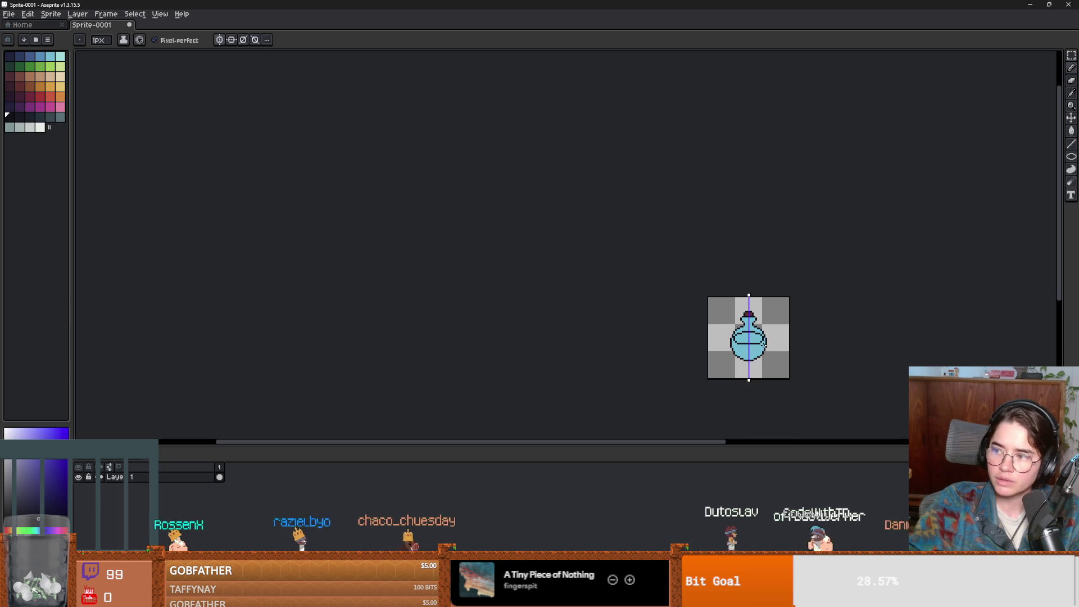
{"action": "scroll", "coordinate": [764, 344], "scroll_direction": "up", "scroll_amount": 4}
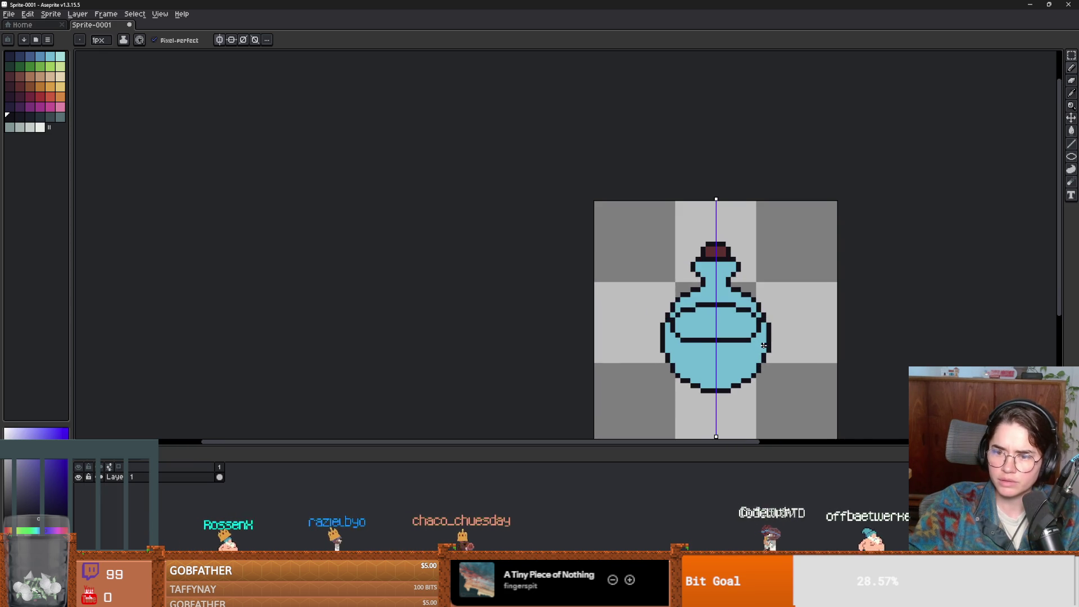
{"action": "scroll", "coordinate": [764, 344], "scroll_direction": "up", "scroll_amount": 2}
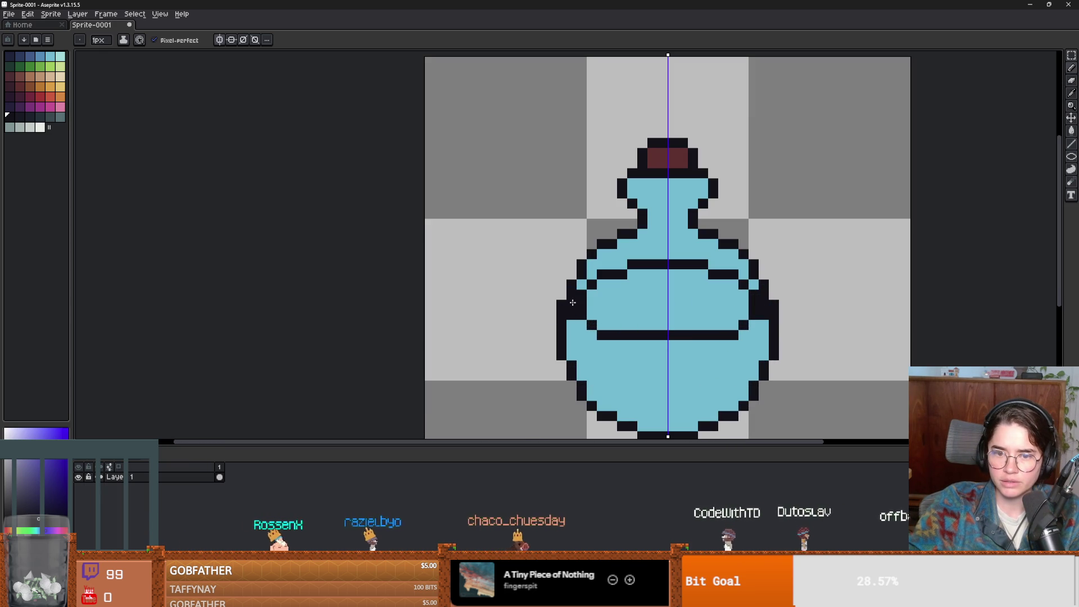
- Recolour stray pixels of the black bars back to the bottle's light blue
{"action": "left_click", "coordinate": [609, 319], "text": "alt"}
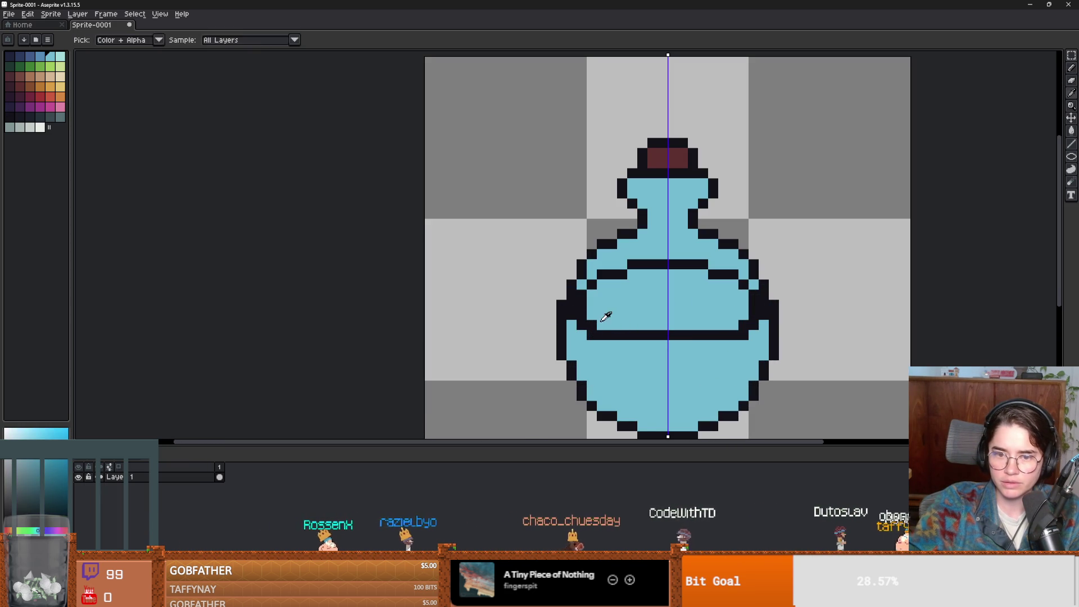
{"action": "scroll", "coordinate": [580, 299], "scroll_direction": "down", "scroll_amount": 4}
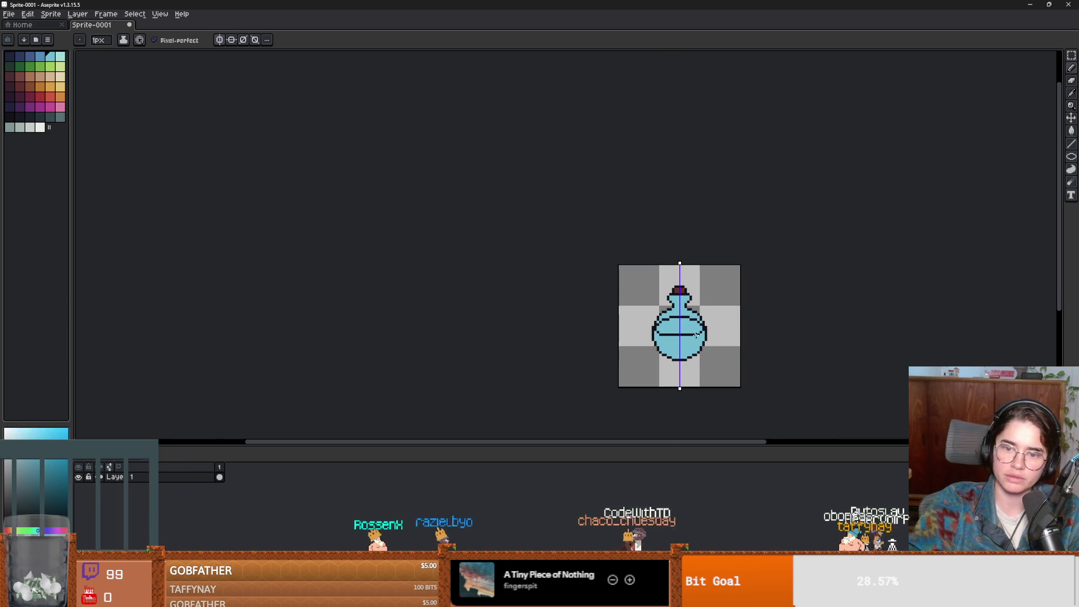
{"action": "scroll", "coordinate": [675, 345], "scroll_direction": "up", "scroll_amount": 2}
{"action": "scroll", "coordinate": [676, 345], "scroll_direction": "up", "scroll_amount": 1}
{"action": "left_click", "coordinate": [661, 321], "text": "alt"}
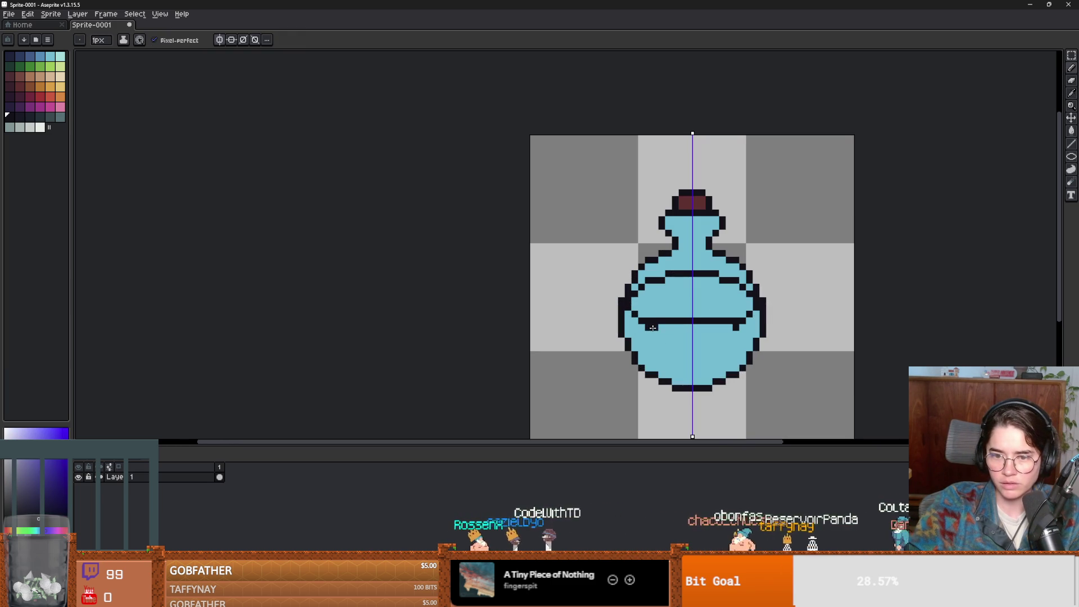
{"action": "left_click", "coordinate": [728, 314], "text": "alt"}
{"action": "left_click", "coordinate": [727, 320]}
{"action": "left_click", "coordinate": [654, 327]}
{"action": "scroll", "coordinate": [680, 327], "scroll_direction": "down", "scroll_amount": 5}
{"action": "scroll", "coordinate": [750, 329], "scroll_direction": "up", "scroll_amount": 2}
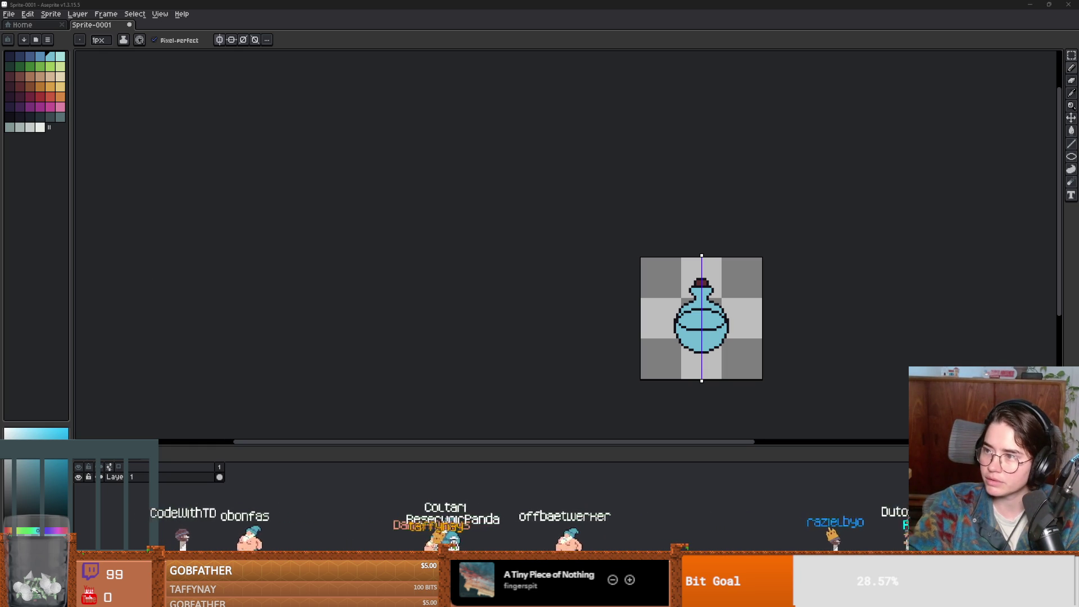
{"action": "key", "text": "alt+Tab"}
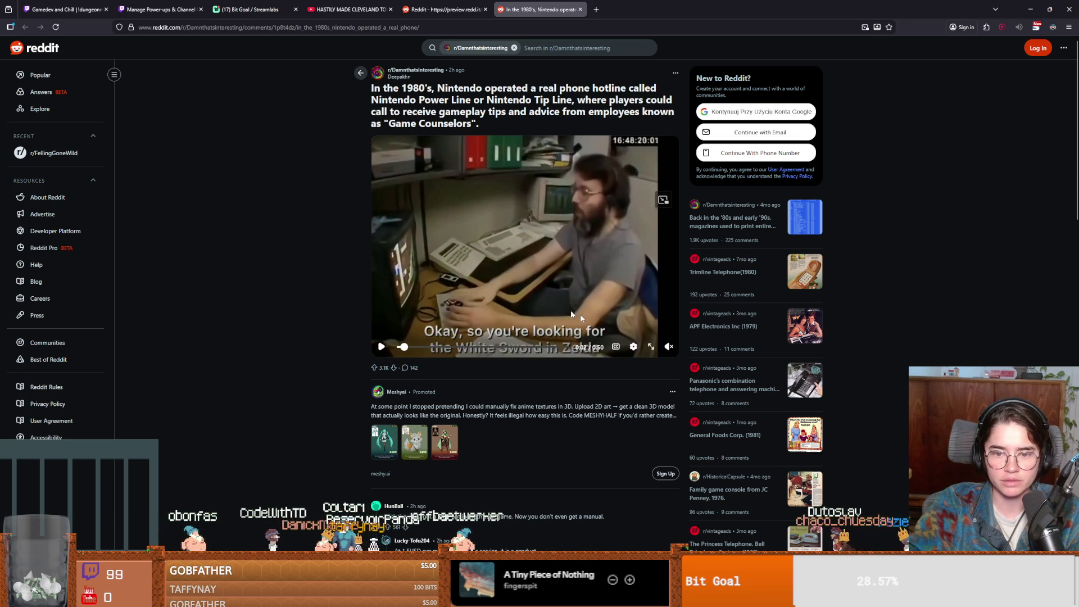
{"action": "left_click", "coordinate": [666, 291]}
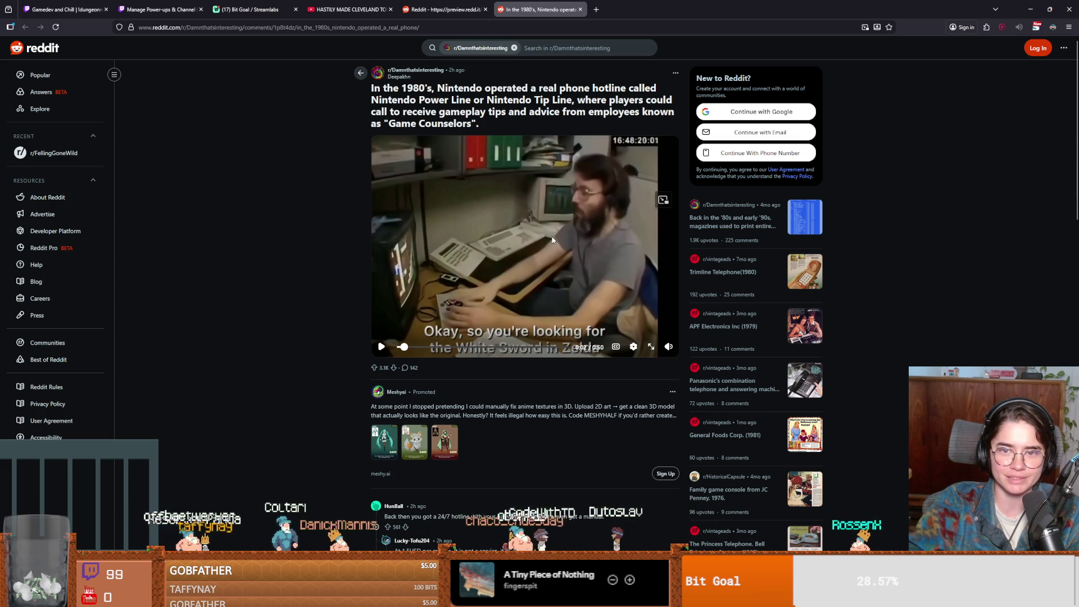
{"action": "left_click", "coordinate": [455, 305]}
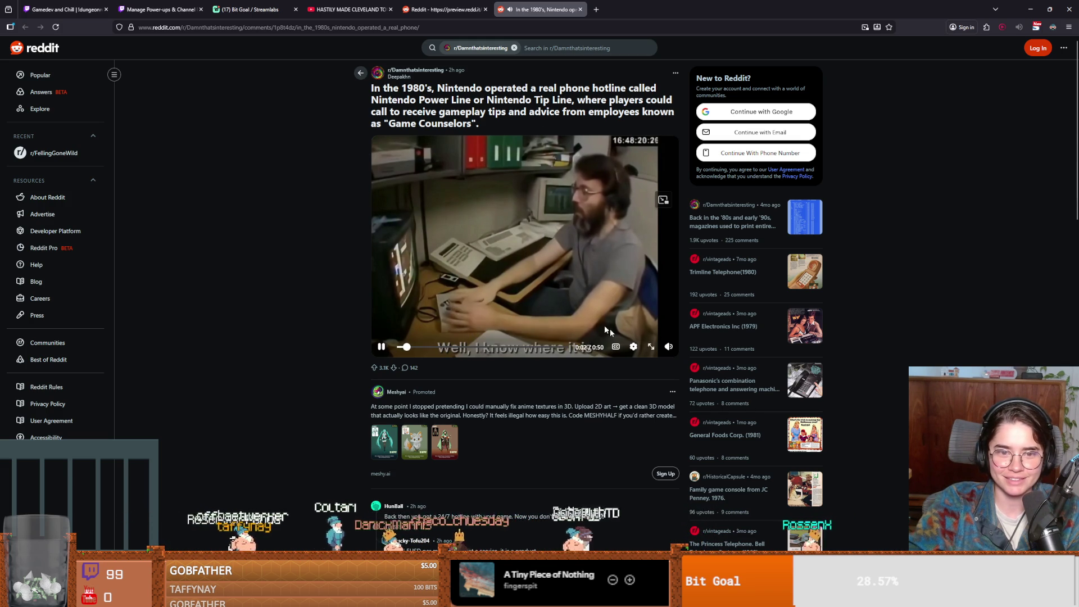
{"action": "left_click", "coordinate": [652, 347]}
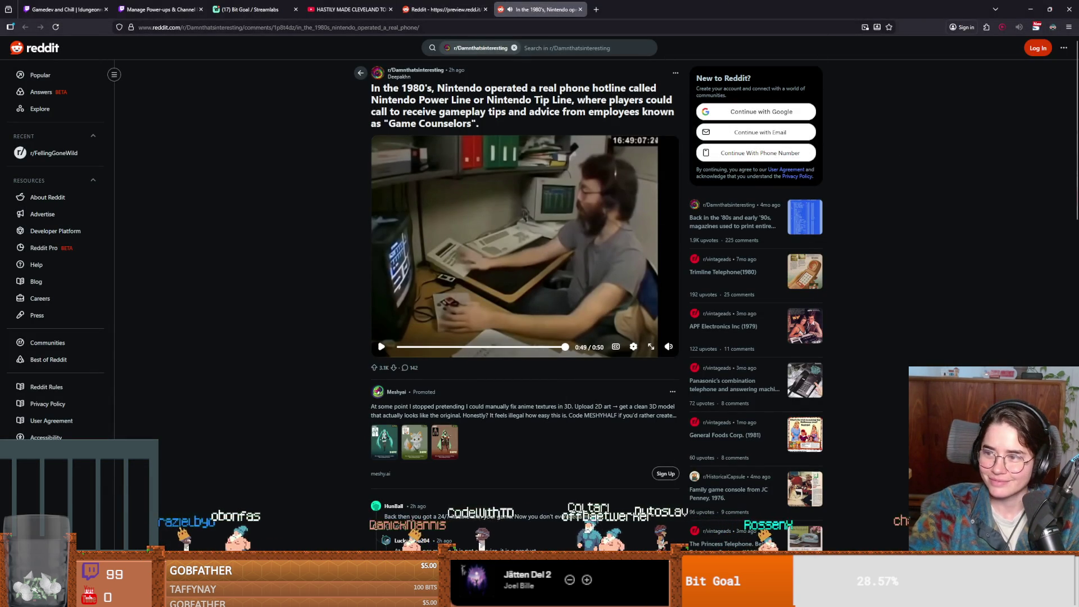
{"action": "key", "text": "alt+Tab"}
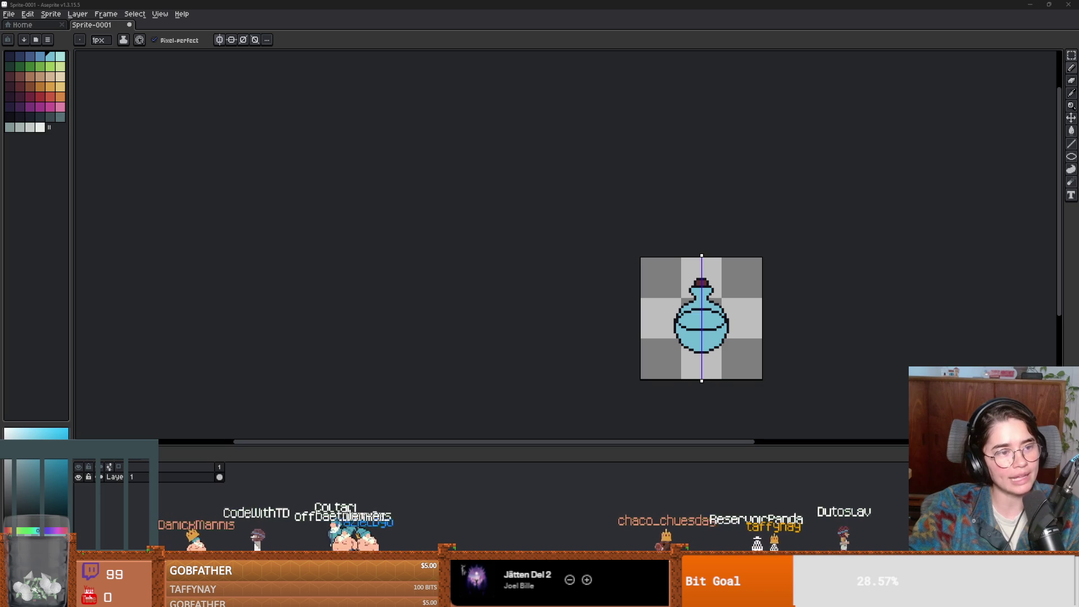
- Toggle between the Move and Pencil tools, then switch over to the Discord window
{"action": "key", "text": "v"}
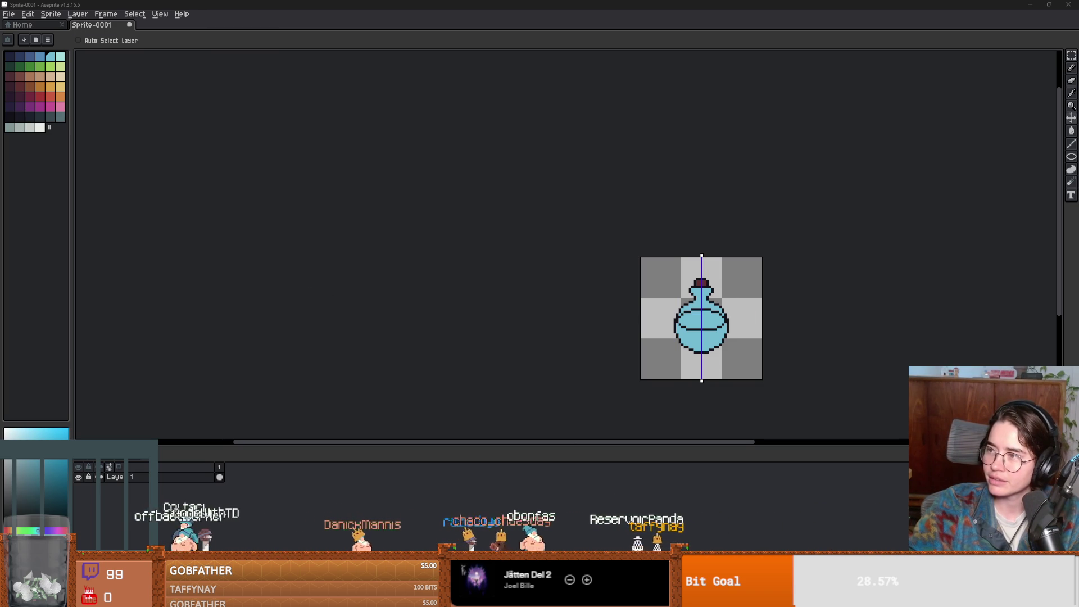
{"action": "key", "text": "b"}
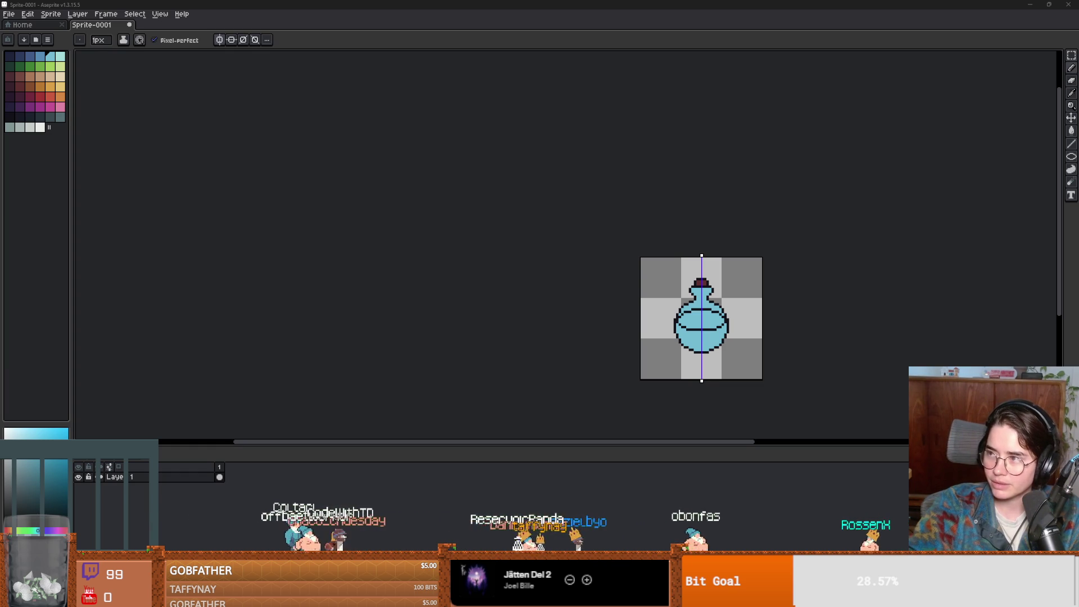
{"action": "key", "text": "alt+Tab"}
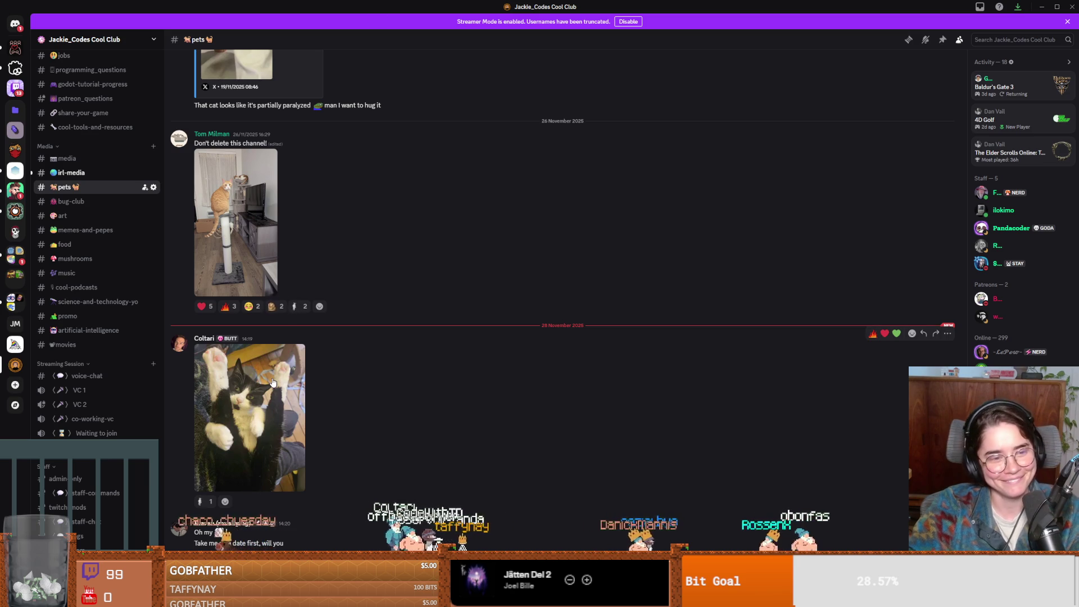
- View a cat photo full size in the pets channel, close it, and go back to Aseprite
{"action": "left_click", "coordinate": [273, 382]}
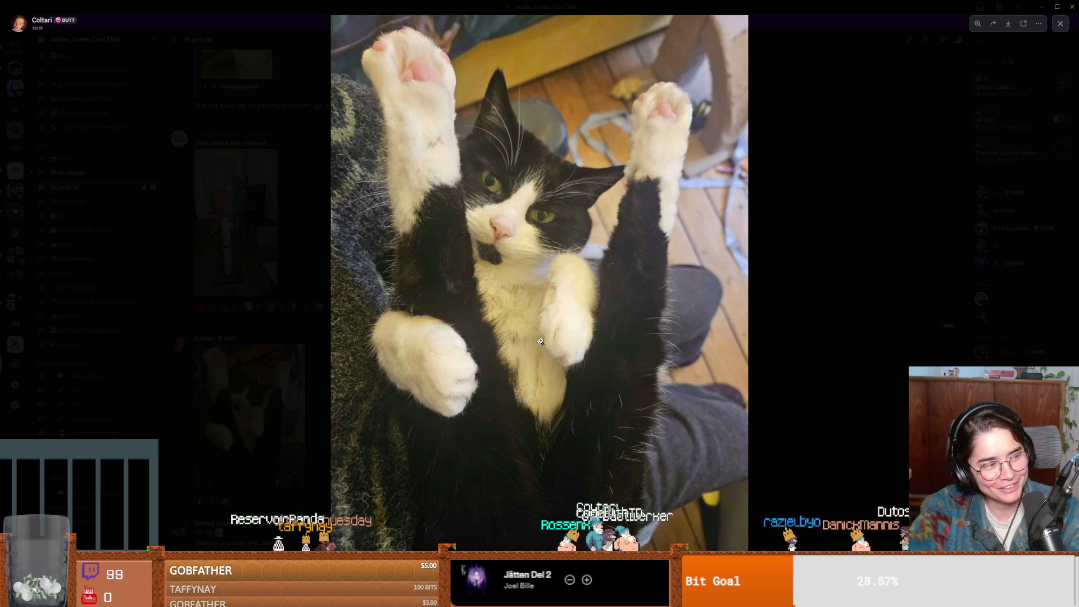
{"action": "key", "text": "Escape"}
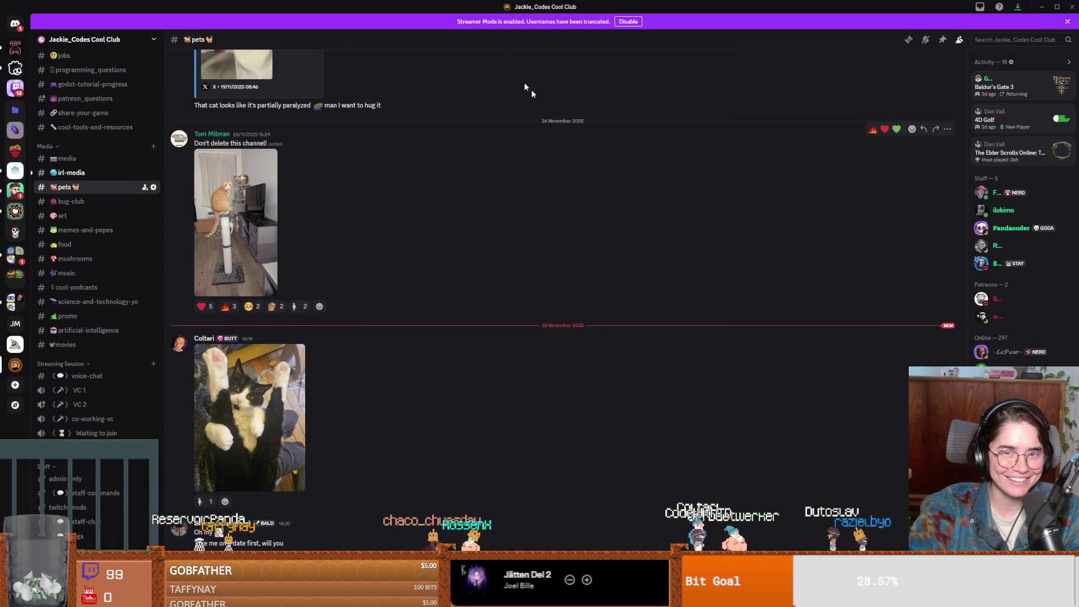
{"action": "key", "text": "alt+Tab"}
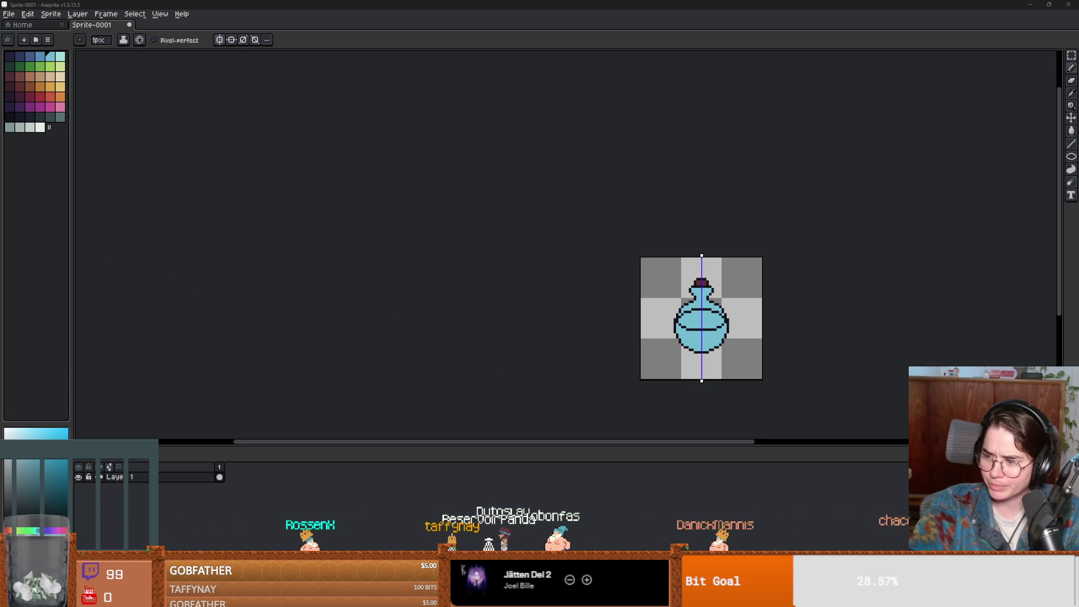
- Centre the bottle in view and compare it with the Reddit potion tutorial
{"action": "scroll", "coordinate": [770, 399], "scroll_direction": "up", "scroll_amount": 3}
{"action": "mouse_move", "coordinate": [733, 308]}
{"action": "left_mouse_down"}
{"action": "mouse_move", "coordinate": [618, 326]}
{"action": "mouse_move", "coordinate": [628, 327]}
{"action": "left_mouse_up"}
{"action": "scroll", "coordinate": [629, 324], "scroll_direction": "down", "scroll_amount": 1}
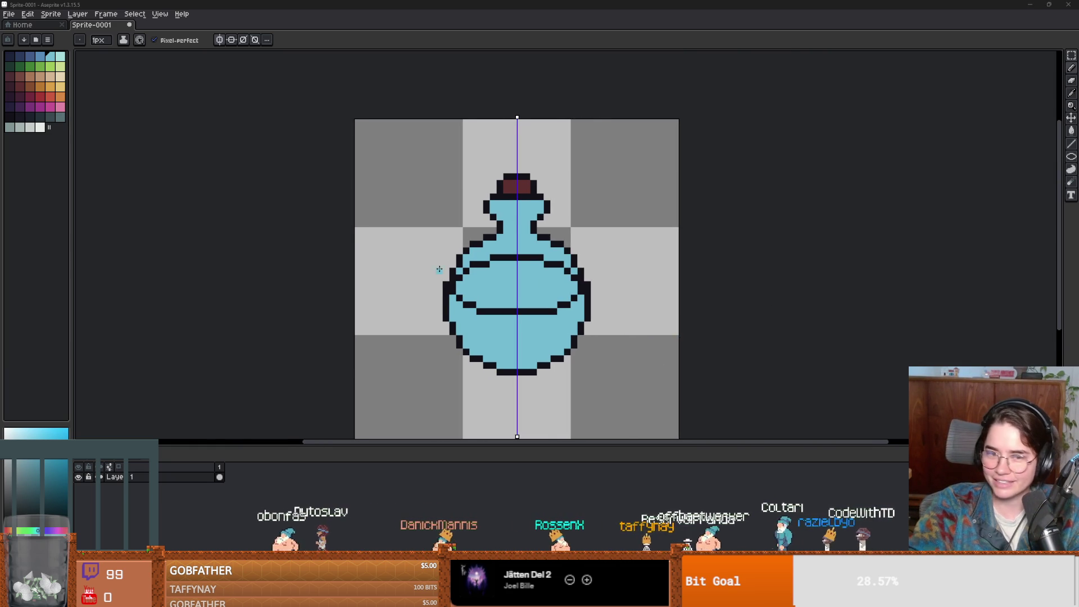
{"action": "scroll", "coordinate": [446, 268], "scroll_direction": "up", "scroll_amount": 2}
{"action": "scroll", "coordinate": [530, 213], "scroll_direction": "down", "scroll_amount": 1}
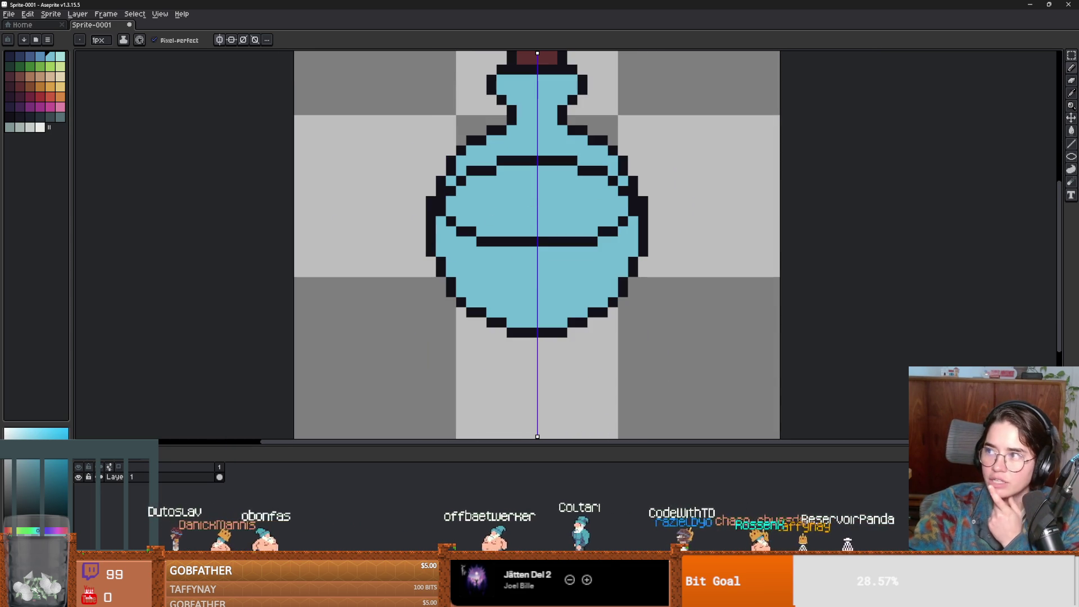
{"action": "key", "text": "alt+Tab"}
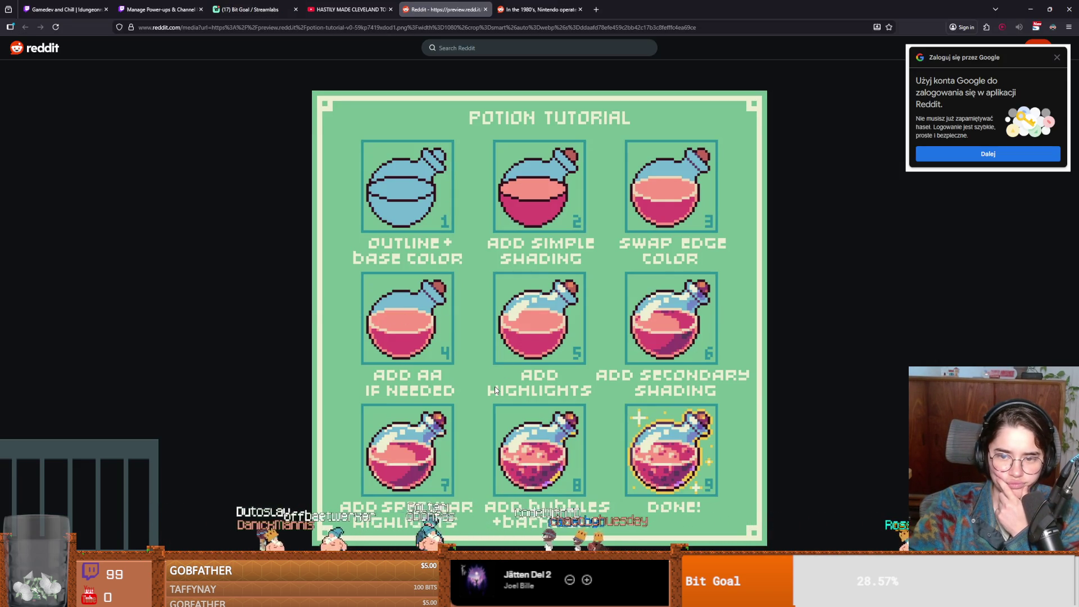
{"action": "key", "text": "alt+Tab"}
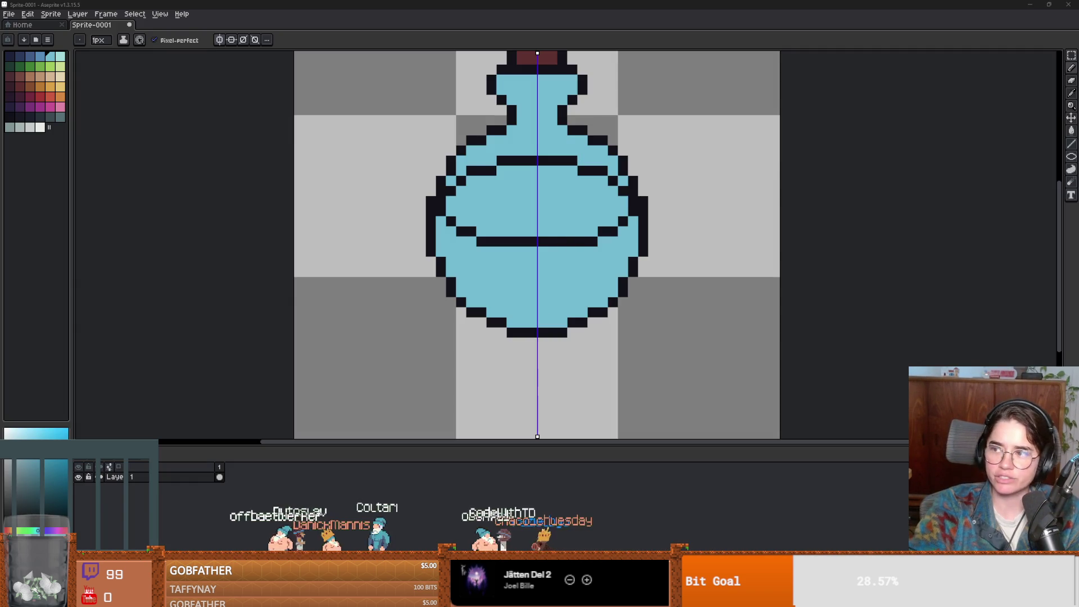
- Shift the colour hue slider toward a pale yellow-green
{"action": "scroll", "coordinate": [587, 274], "scroll_direction": "down", "scroll_amount": 2}
{"action": "scroll", "coordinate": [587, 274], "scroll_direction": "up", "scroll_amount": 1}
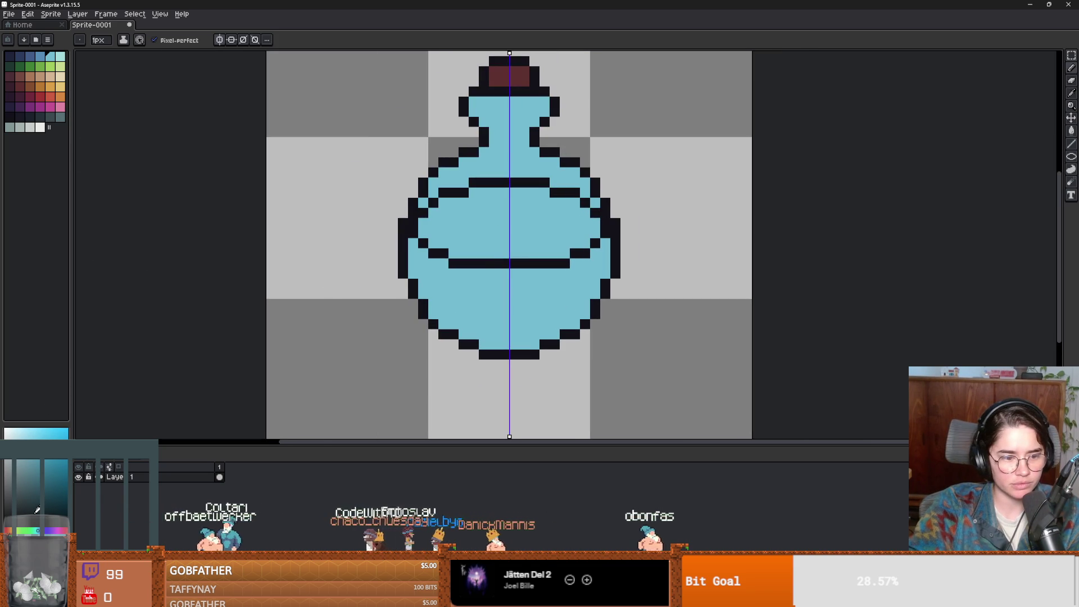
{"action": "left_click_drag", "start_coordinate": [30, 528], "coordinate": [21, 529]}
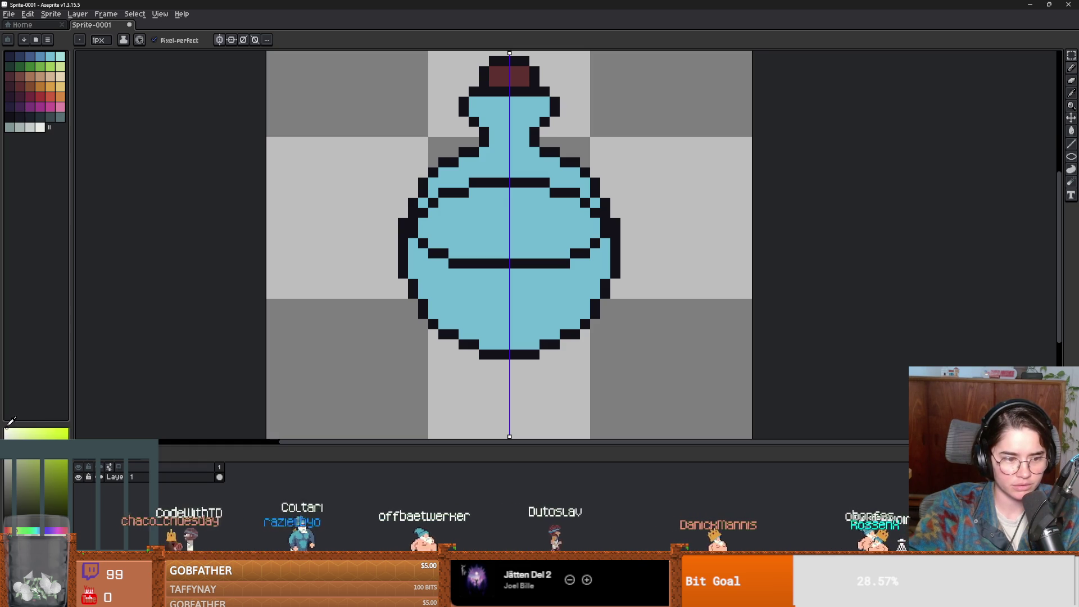
- Paint-bucket the dark inner lines white, then cream with Contiguous turned off
{"action": "key", "text": "g"}
{"action": "left_click", "coordinate": [494, 263]}
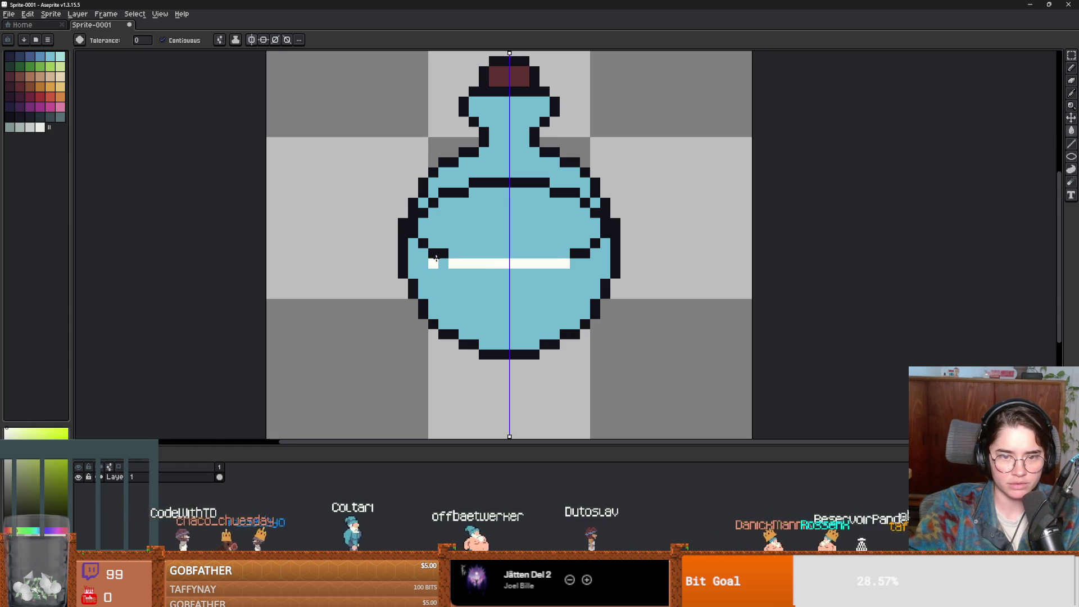
{"action": "left_click", "coordinate": [431, 252]}
{"action": "left_click", "coordinate": [424, 243]}
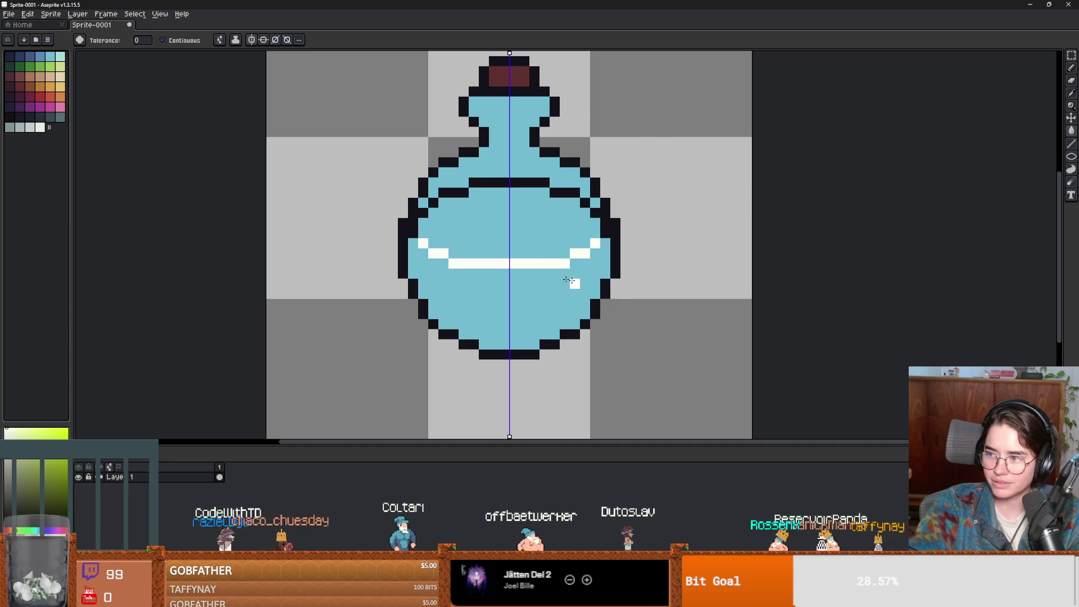
{"action": "left_click", "coordinate": [487, 260]}
{"action": "left_click", "coordinate": [163, 40]}
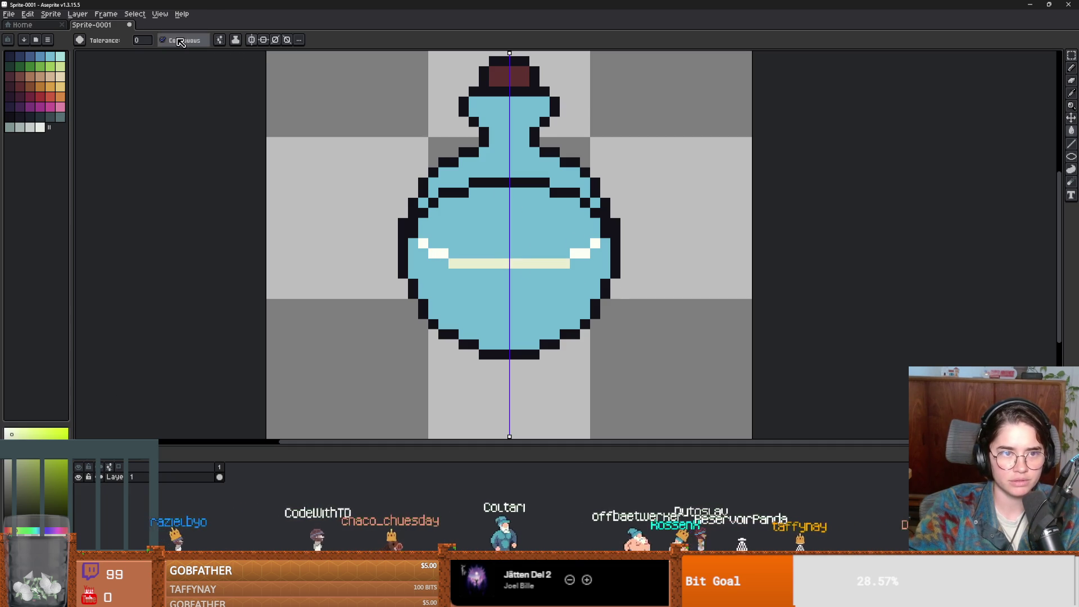
{"action": "left_click", "coordinate": [420, 248]}
- Undo an accidental new frame and pencil cream pixels on the side edges and upper line
{"action": "key", "text": "alt+b"}
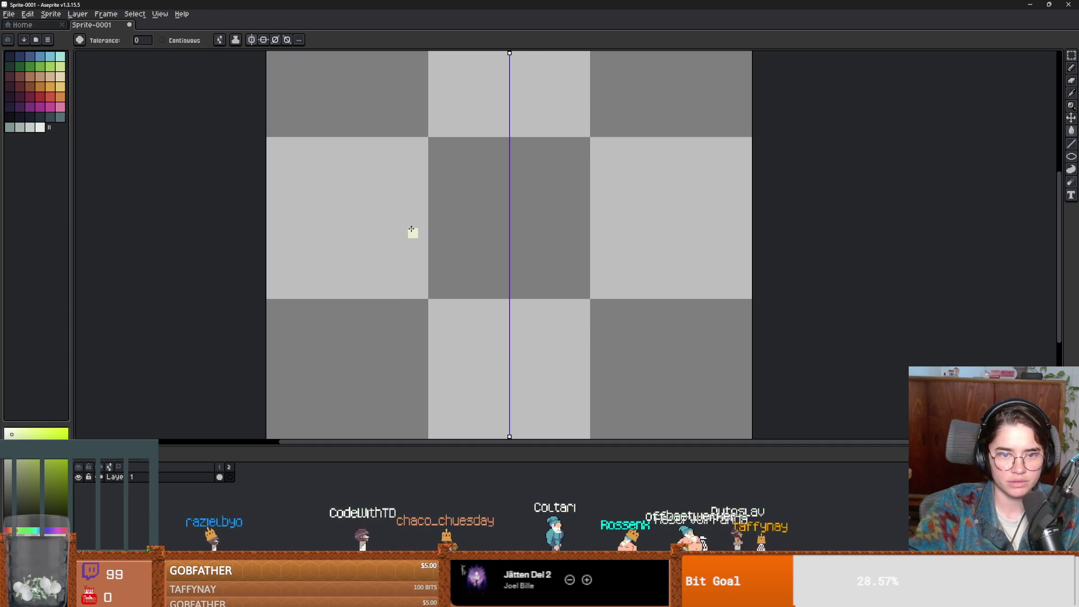
{"action": "key", "text": "ctrl+z"}
{"action": "key", "text": "b"}
{"action": "left_click", "coordinate": [414, 223]}
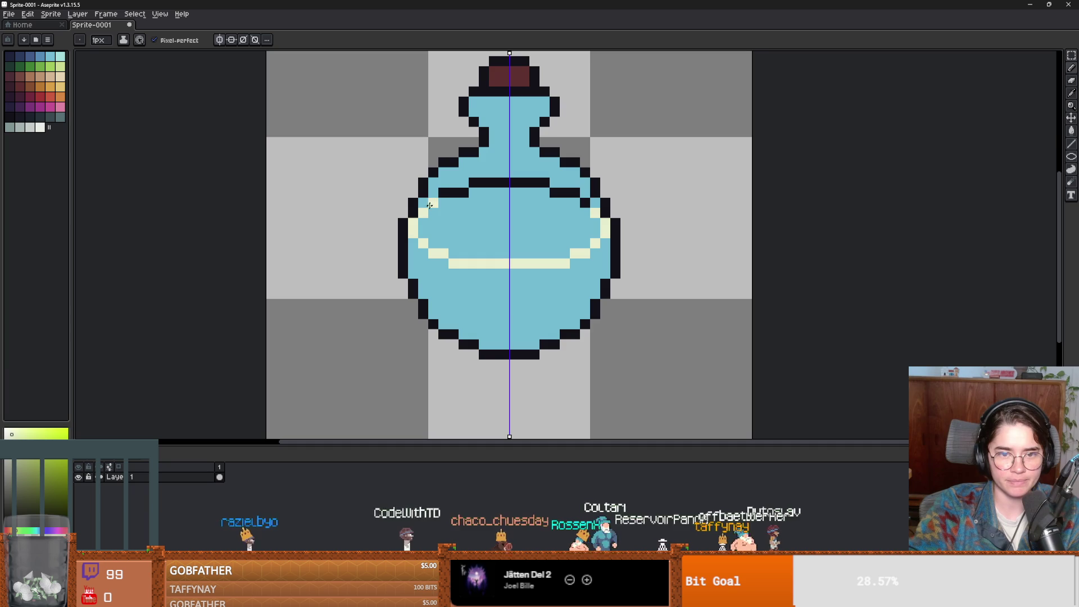
{"action": "left_click_drag", "start_coordinate": [443, 195], "coordinate": [506, 184]}
- Add a new empty Layer 2 above the bottle layer
{"action": "scroll", "coordinate": [602, 332], "scroll_direction": "down", "scroll_amount": 3}
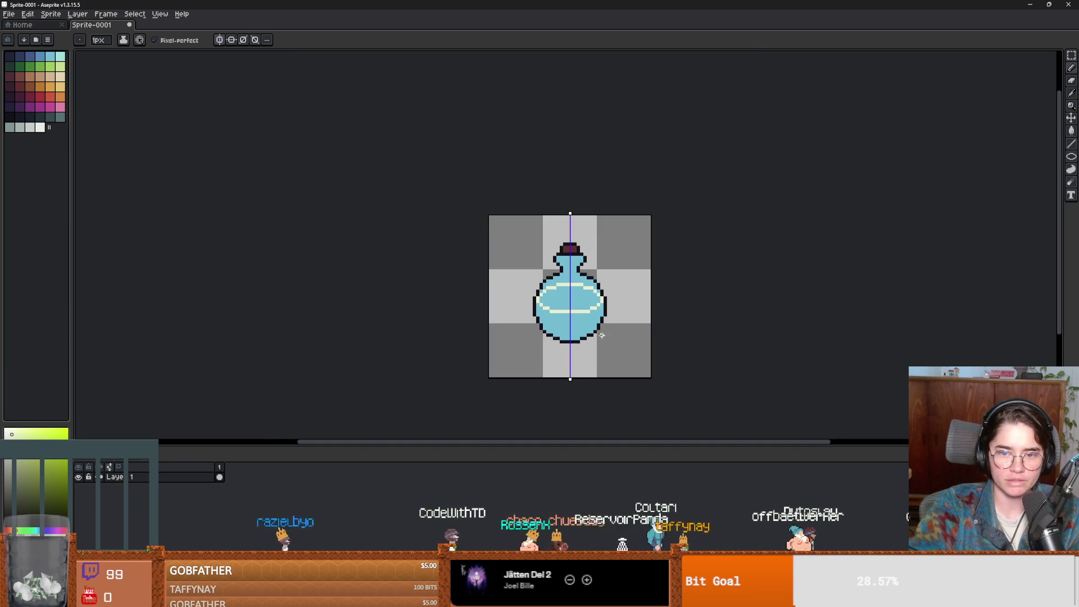
{"action": "key", "text": "shift+n"}
{"action": "scroll", "coordinate": [602, 333], "scroll_direction": "up", "scroll_amount": 2}
{"action": "scroll", "coordinate": [602, 332], "scroll_direction": "up", "scroll_amount": 2}
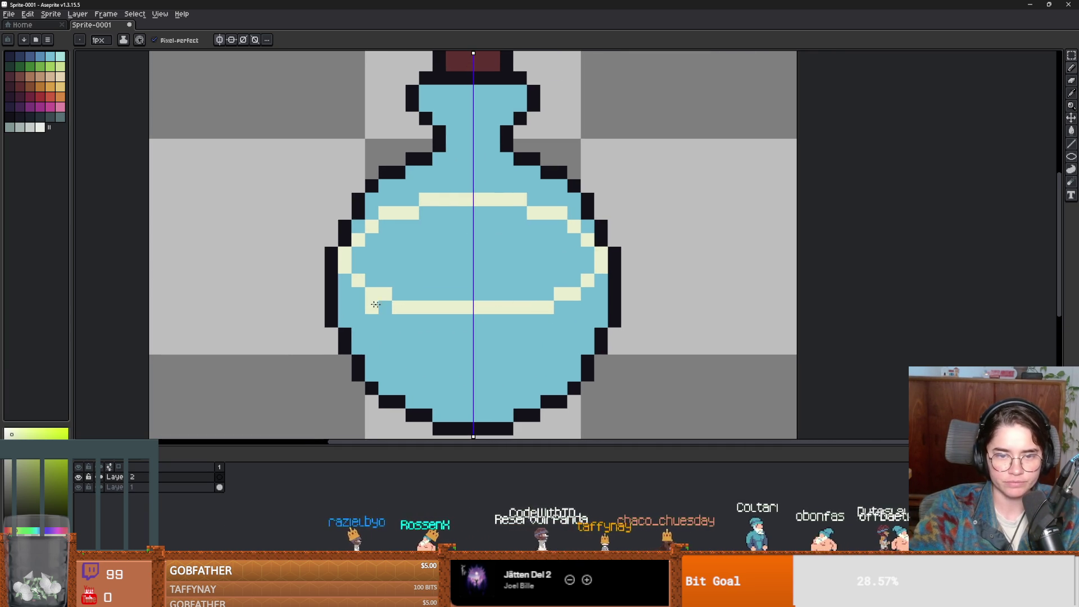
- Pick the pink swatch and paint mirrored pink liquid between the cream bands on Layer 2
{"action": "left_click", "coordinate": [61, 106]}
{"action": "left_click_drag", "start_coordinate": [426, 211], "coordinate": [427, 288]}
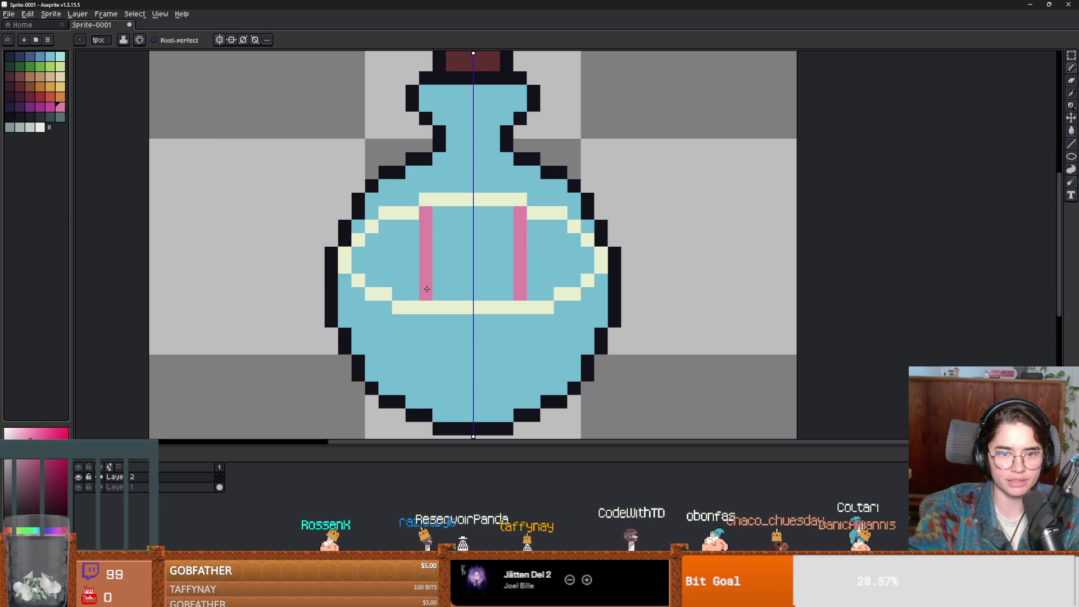
{"action": "mouse_move", "coordinate": [440, 215]}
{"action": "left_mouse_down"}
{"action": "mouse_move", "coordinate": [475, 217]}
{"action": "mouse_move", "coordinate": [489, 231]}
{"action": "mouse_move", "coordinate": [427, 264]}
{"action": "mouse_move", "coordinate": [485, 295]}
{"action": "left_mouse_up"}
{"action": "mouse_move", "coordinate": [406, 295]}
{"action": "left_mouse_down"}
{"action": "mouse_move", "coordinate": [402, 268]}
{"action": "mouse_move", "coordinate": [360, 264]}
{"action": "mouse_move", "coordinate": [372, 239]}
{"action": "mouse_move", "coordinate": [378, 269]}
{"action": "mouse_move", "coordinate": [396, 224]}
{"action": "left_mouse_up"}
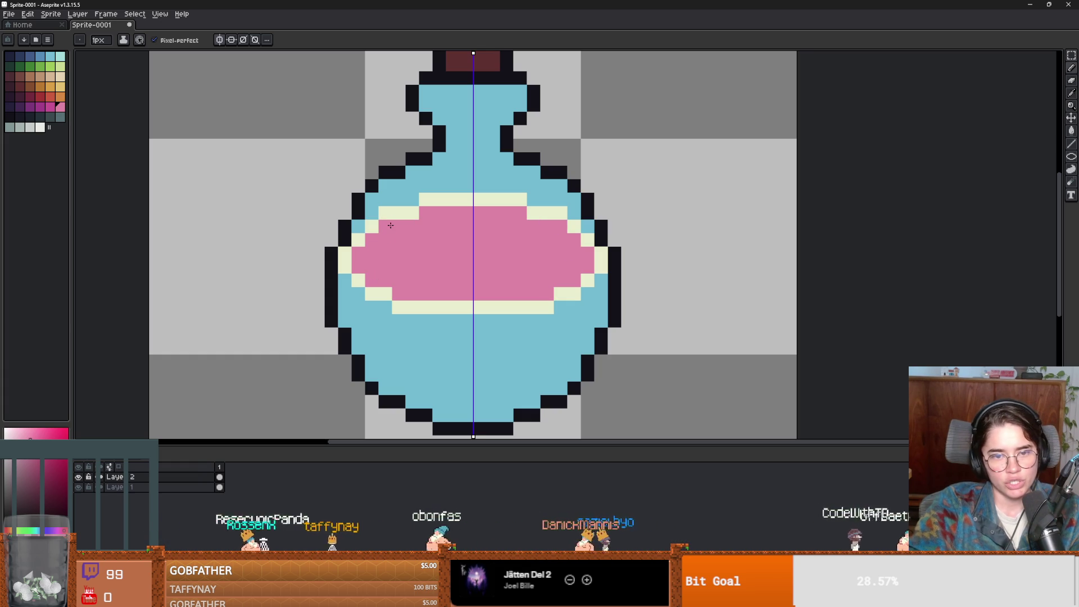
{"action": "scroll", "coordinate": [544, 254], "scroll_direction": "down", "scroll_amount": 6}
{"action": "scroll", "coordinate": [528, 270], "scroll_direction": "up", "scroll_amount": 3}
{"action": "scroll", "coordinate": [525, 275], "scroll_direction": "down", "scroll_amount": 2}
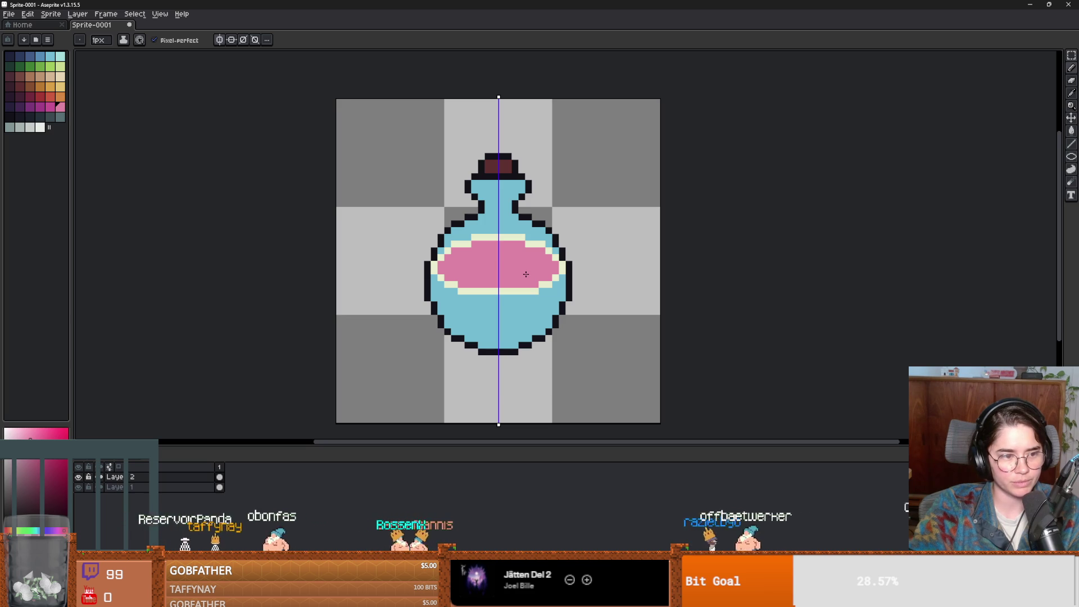
{"action": "scroll", "coordinate": [515, 273], "scroll_direction": "up", "scroll_amount": 2}
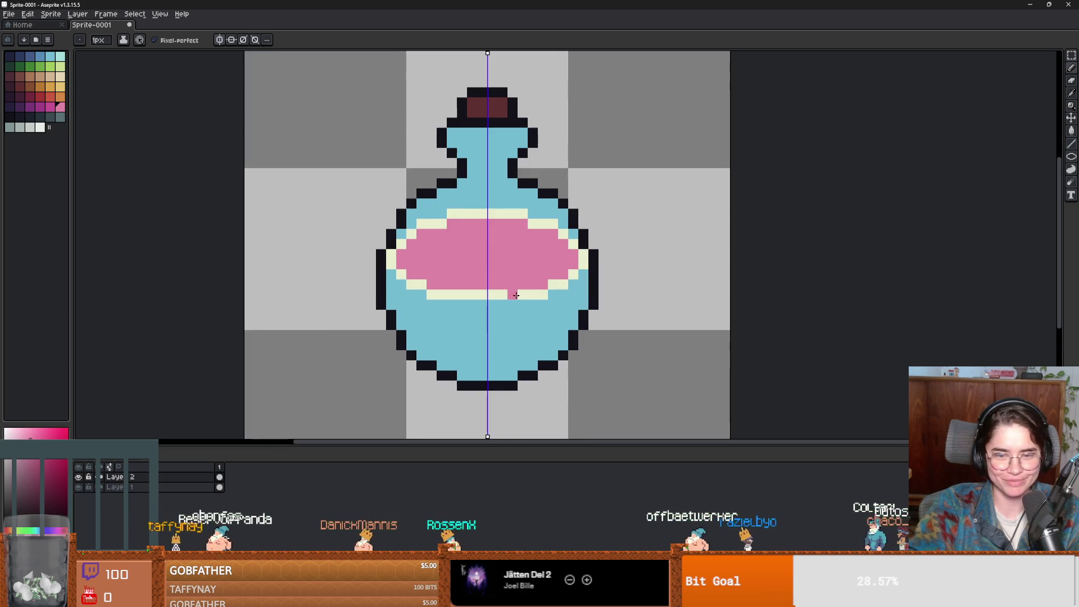
- Paint the bottle's lower bowl deep magenta with the mirrored pencil
{"action": "left_click", "coordinate": [48, 108]}
{"action": "left_click_drag", "start_coordinate": [411, 238], "coordinate": [439, 307]}
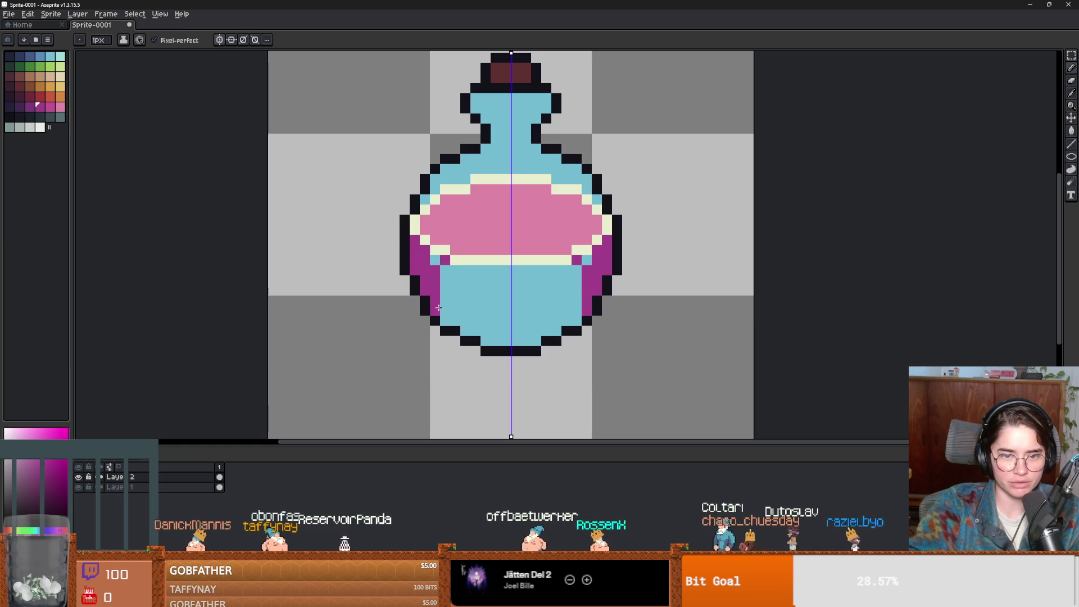
{"action": "mouse_move", "coordinate": [440, 267]}
{"action": "left_mouse_down"}
{"action": "mouse_move", "coordinate": [456, 293]}
{"action": "mouse_move", "coordinate": [447, 312]}
{"action": "mouse_move", "coordinate": [456, 276]}
{"action": "mouse_move", "coordinate": [475, 281]}
{"action": "mouse_move", "coordinate": [495, 292]}
{"action": "mouse_move", "coordinate": [472, 306]}
{"action": "mouse_move", "coordinate": [460, 287]}
{"action": "mouse_move", "coordinate": [473, 331]}
{"action": "mouse_move", "coordinate": [533, 327]}
{"action": "mouse_move", "coordinate": [509, 321]}
{"action": "mouse_move", "coordinate": [534, 340]}
{"action": "mouse_move", "coordinate": [489, 332]}
{"action": "left_mouse_up"}
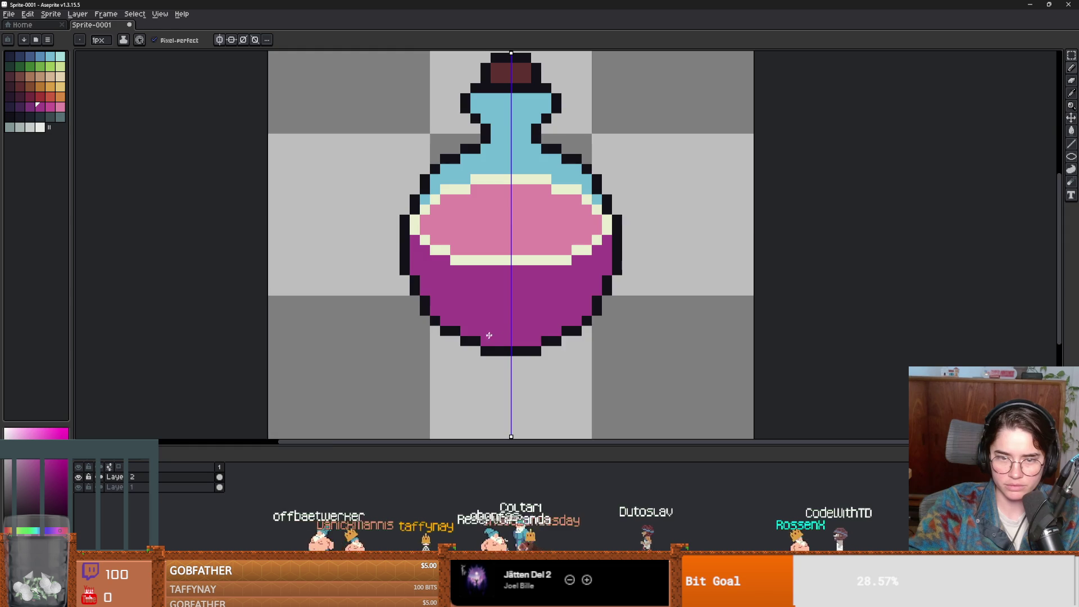
- Sample light pink from the liquid and paint it down the liquid's side edges
{"action": "scroll", "coordinate": [488, 281], "scroll_direction": "down", "scroll_amount": 4}
{"action": "left_click", "coordinate": [79, 477]}
{"action": "left_click", "coordinate": [78, 477]}
{"action": "scroll", "coordinate": [451, 321], "scroll_direction": "up", "scroll_amount": 3}
{"action": "scroll", "coordinate": [573, 279], "scroll_direction": "down", "scroll_amount": 1}
{"action": "scroll", "coordinate": [547, 291], "scroll_direction": "up", "scroll_amount": 1}
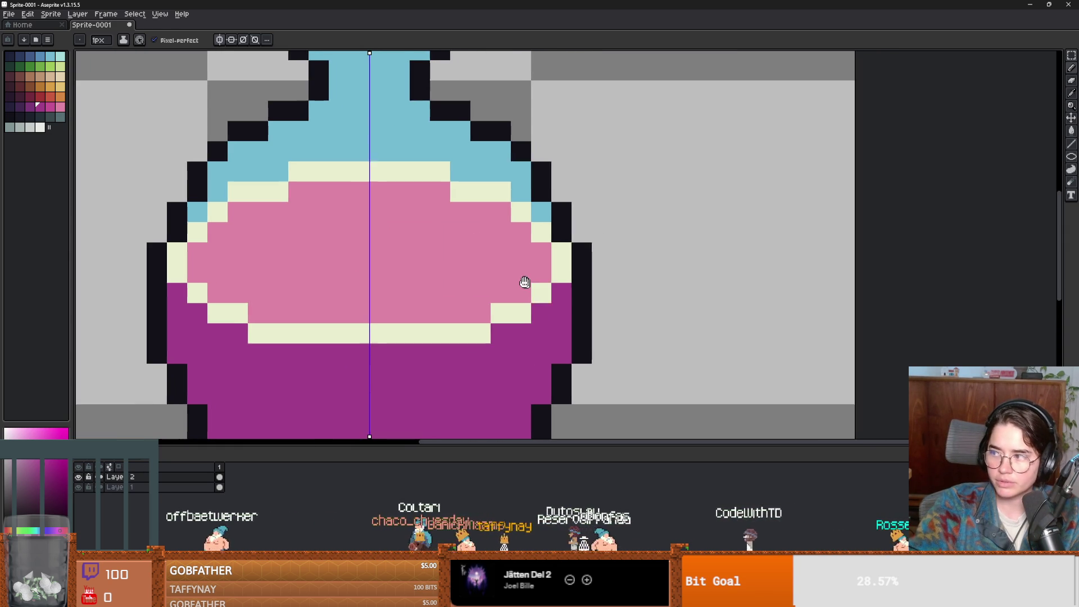
{"action": "scroll", "coordinate": [477, 256], "scroll_direction": "down", "scroll_amount": 1}
{"action": "scroll", "coordinate": [385, 270], "scroll_direction": "up", "scroll_amount": 1}
{"action": "scroll", "coordinate": [472, 233], "scroll_direction": "down", "scroll_amount": 1}
{"action": "left_click", "coordinate": [445, 217], "text": "alt"}
{"action": "mouse_move", "coordinate": [326, 246]}
{"action": "left_mouse_down"}
{"action": "mouse_move", "coordinate": [324, 279]}
{"action": "mouse_move", "coordinate": [340, 309]}
{"action": "left_mouse_up"}
- Rename the top layer 'liquid' and the bottom layer 'bottle'
{"action": "double_click", "coordinate": [163, 476]}
{"action": "type", "text": "liqui"}
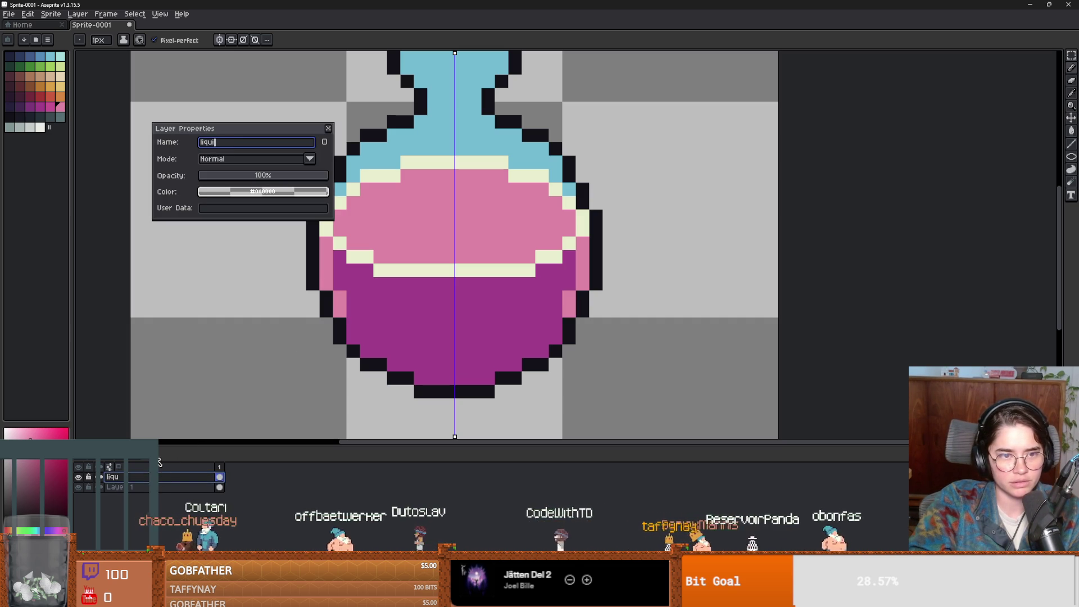
{"action": "type", "text": "d"}
{"action": "key", "text": "Return"}
{"action": "double_click", "coordinate": [144, 488]}
{"action": "type", "text": "bottle"}
{"action": "key", "text": "Return"}
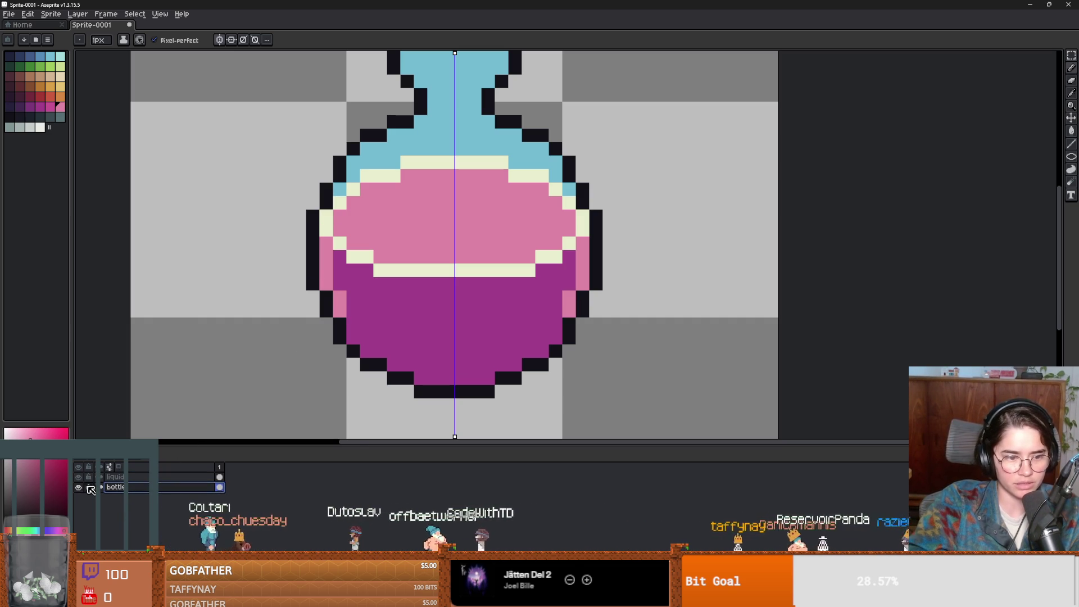
- On the liquid layer, paint pink highlight pixels along the magenta bowl's lower edge
{"action": "left_click", "coordinate": [115, 477]}
{"action": "left_click", "coordinate": [345, 328], "text": "alt"}
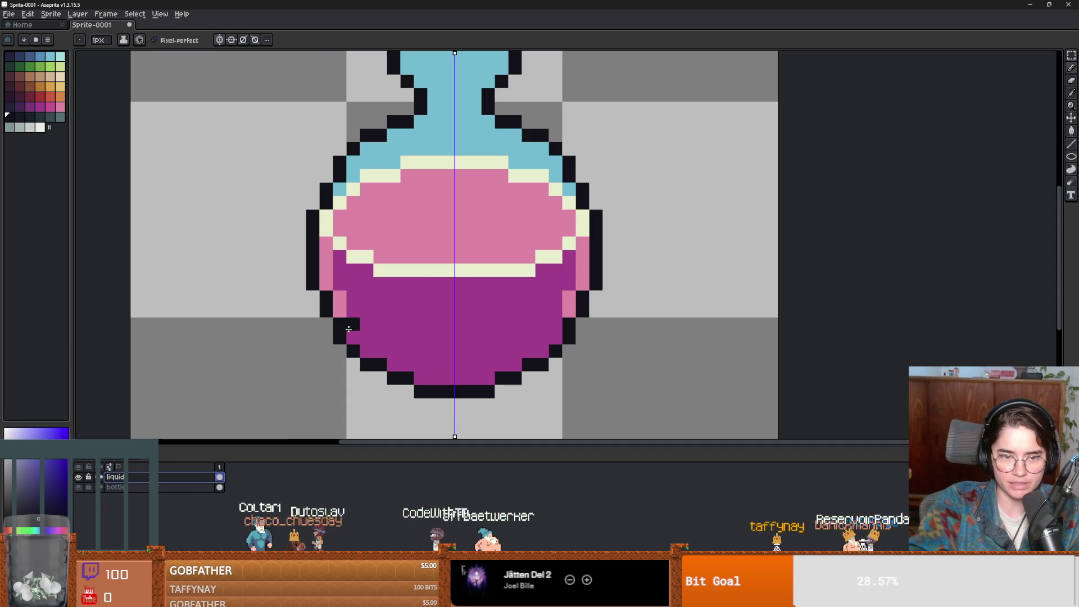
{"action": "left_click", "coordinate": [340, 306], "text": "alt"}
{"action": "mouse_move", "coordinate": [352, 323]}
{"action": "left_mouse_down"}
{"action": "mouse_move", "coordinate": [388, 365]}
{"action": "mouse_move", "coordinate": [434, 378]}
{"action": "left_mouse_up"}
{"action": "scroll", "coordinate": [515, 390], "scroll_direction": "down", "scroll_amount": 2}
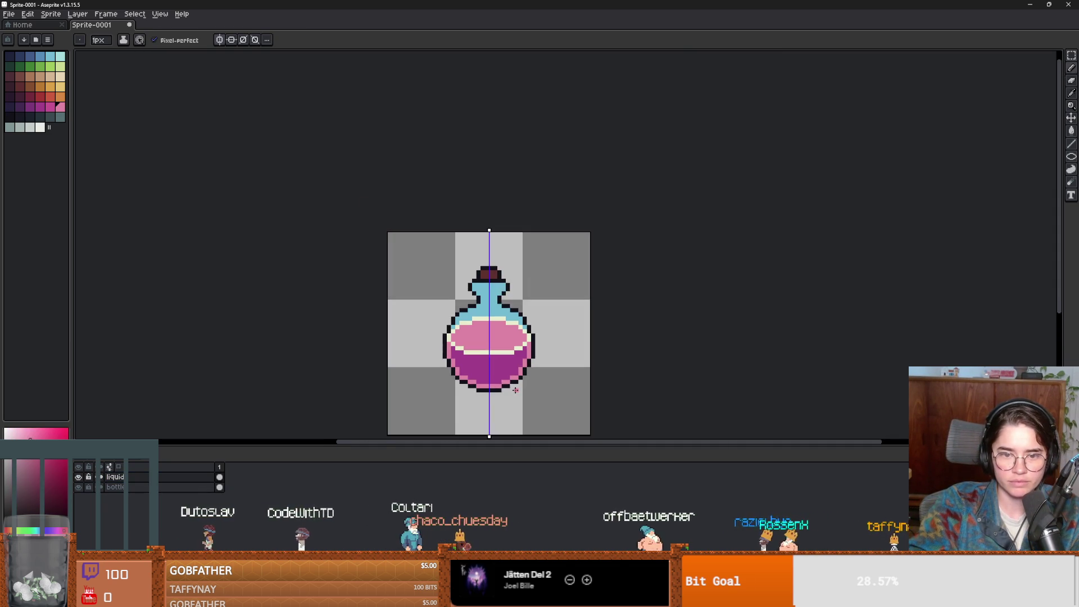